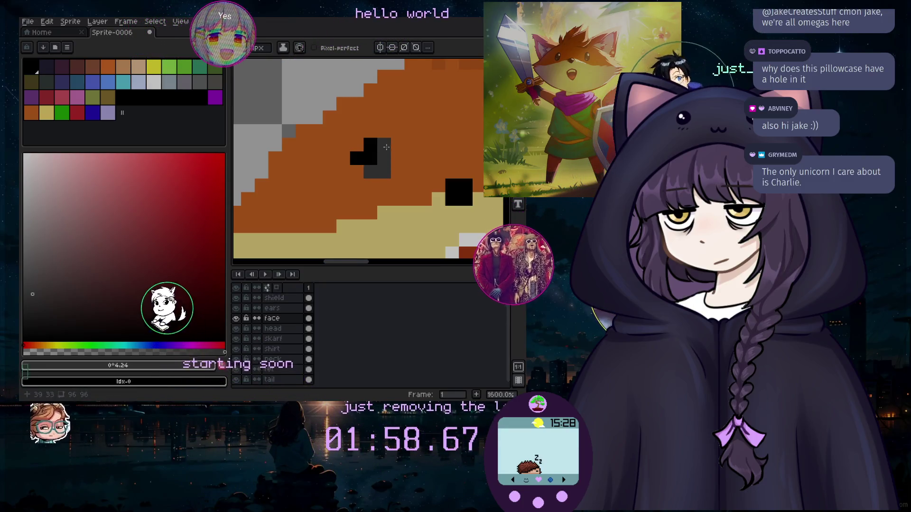
Repaint both of the fox's black eyes dark grey.
key("ctrl+z")
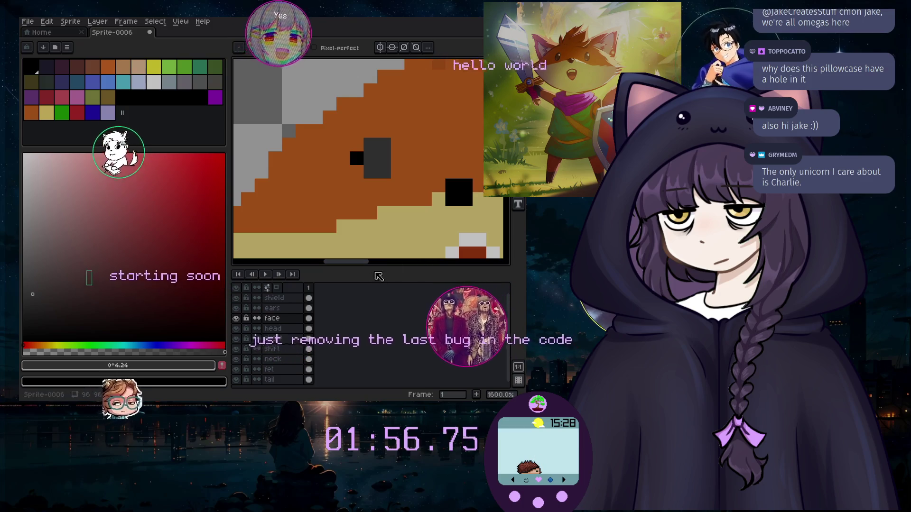
scroll(375, 170, "down", 3)
scroll(373, 170, "up", 3)
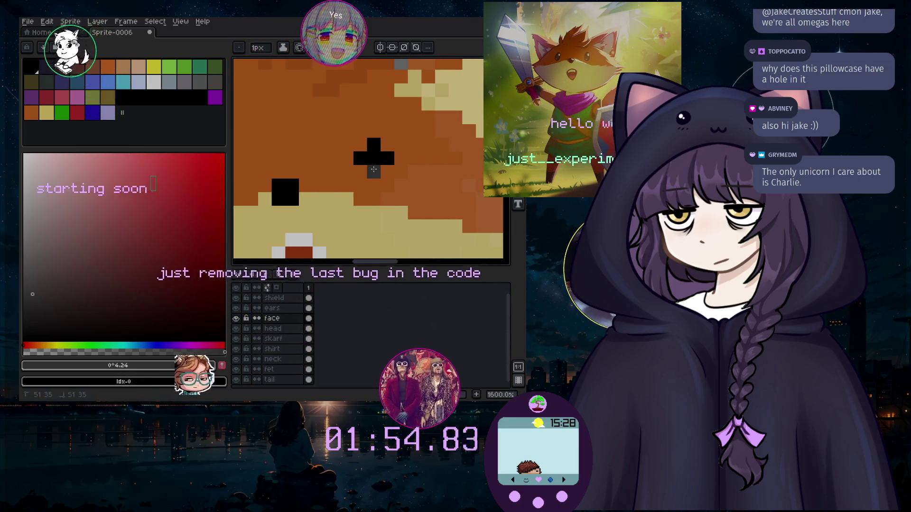
left_click_drag(374, 169, 386, 183)
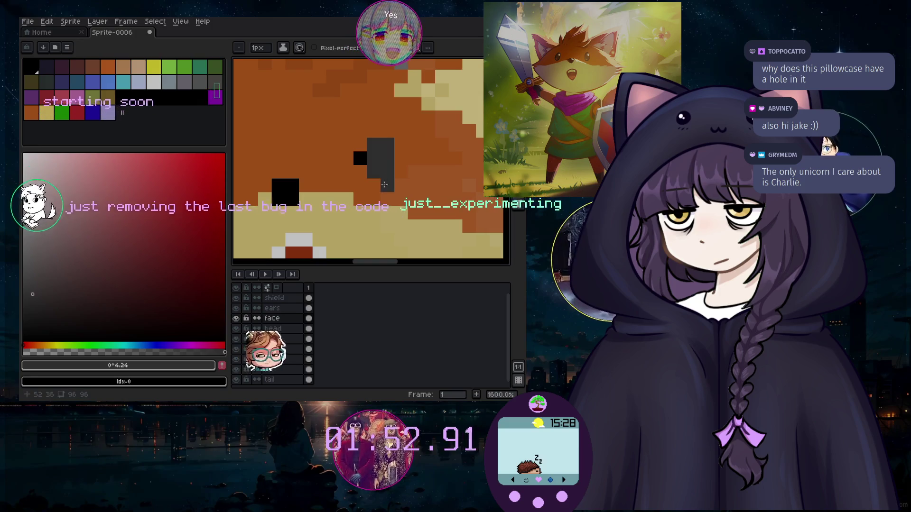
Cover the stray black pixel near the eye with the fox's orange fur colour.
left_click(388, 107, "alt")
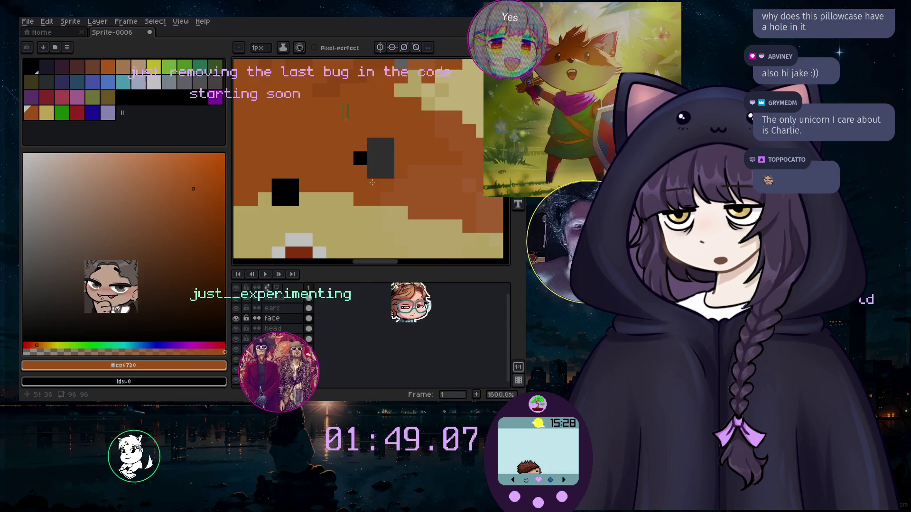
left_click(360, 158)
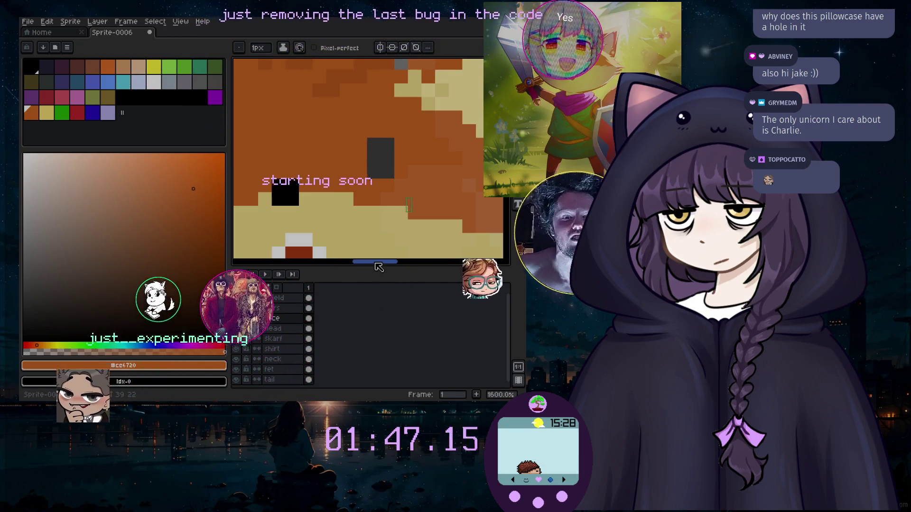
scroll(394, 196, "down", 4)
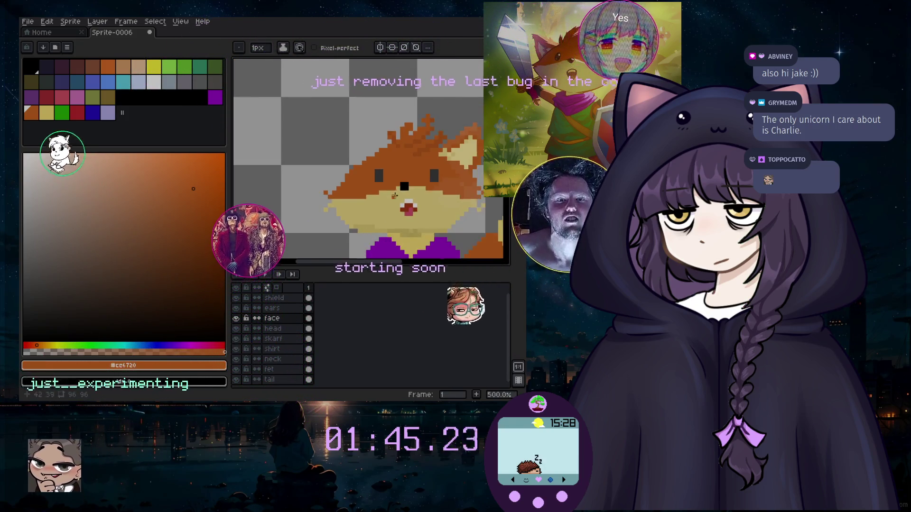
scroll(394, 195, "up", 2)
scroll(394, 196, "up", 2)
scroll(394, 195, "up", 1)
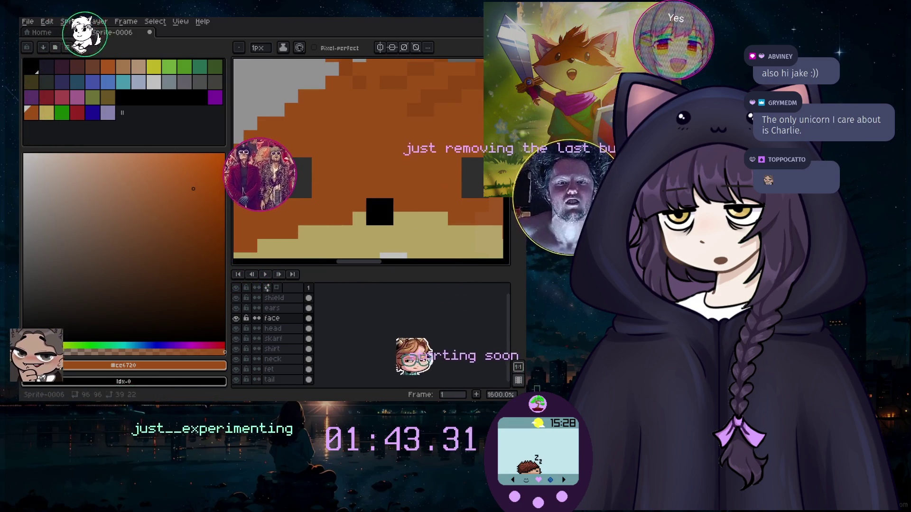
Mix a darker neutral grey and paint a dark pixel in the correct spot on the face.
left_click(275, 194, "alt")
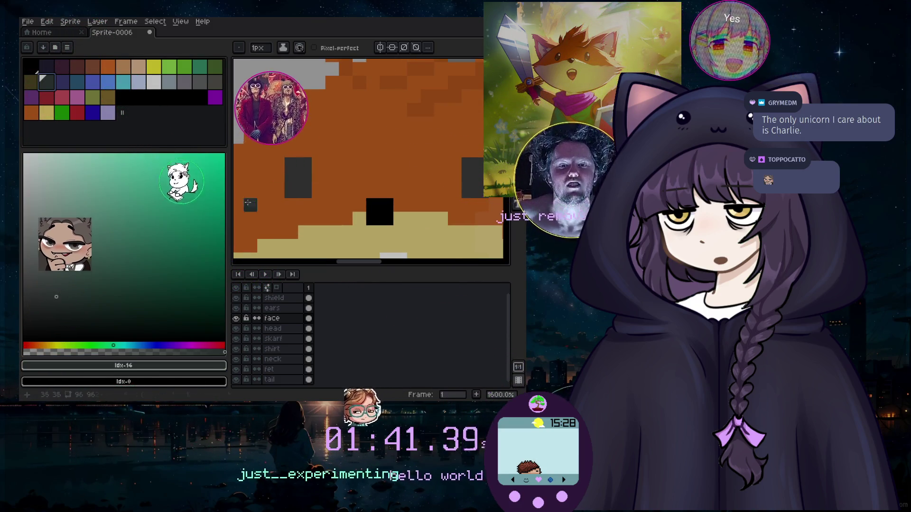
left_click(289, 194, "alt")
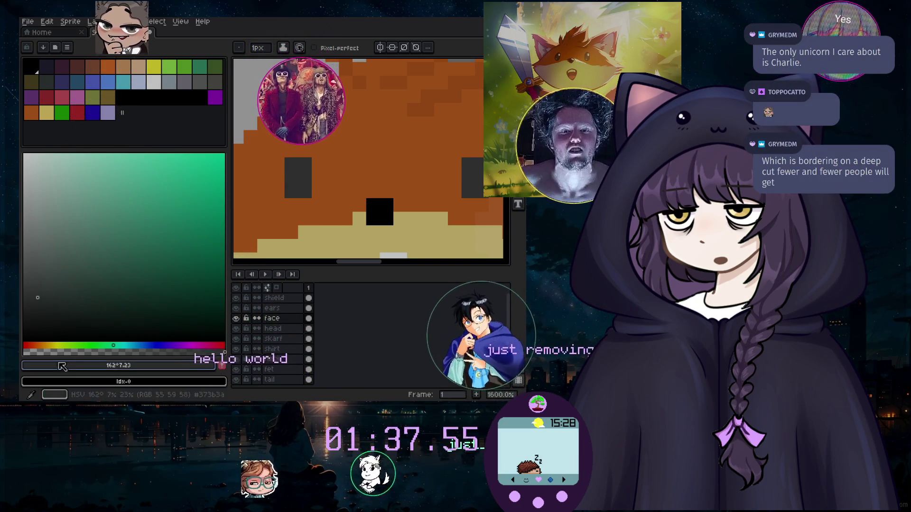
left_click(38, 292)
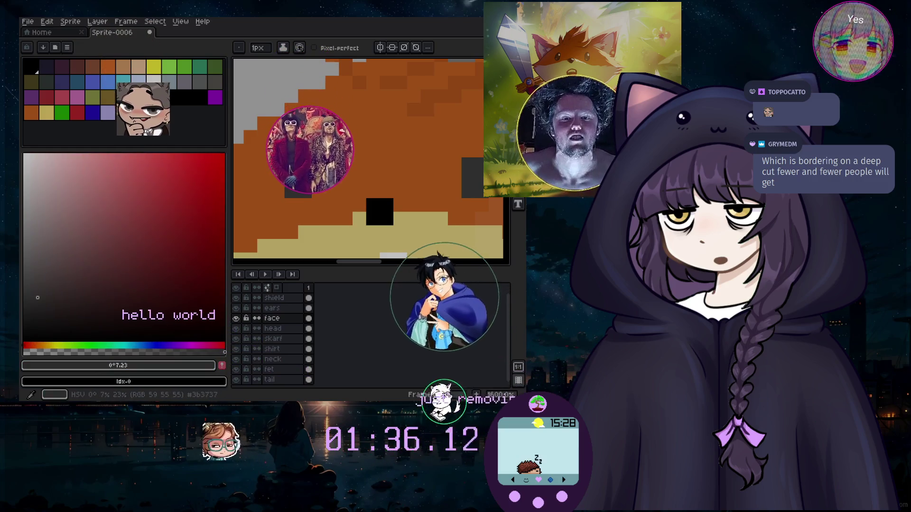
left_click(29, 303)
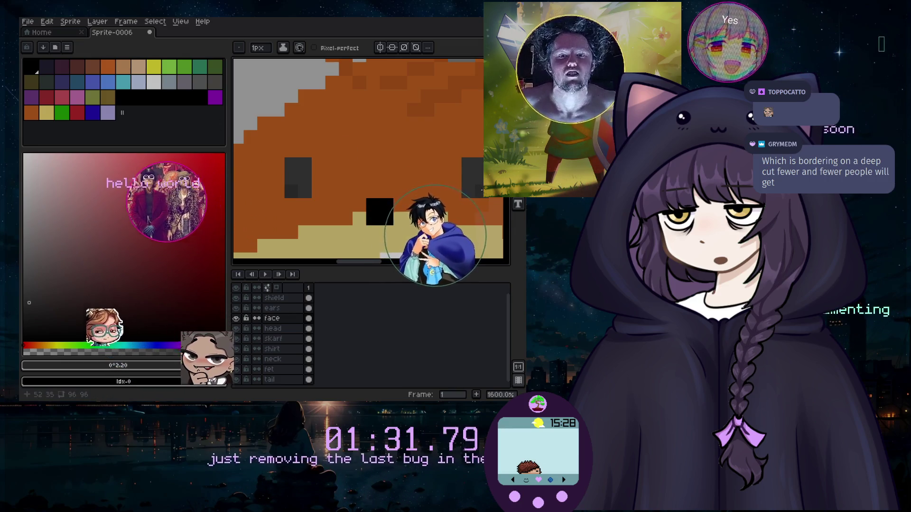
left_click(325, 196)
key("ctrl+z")
left_click(278, 194)
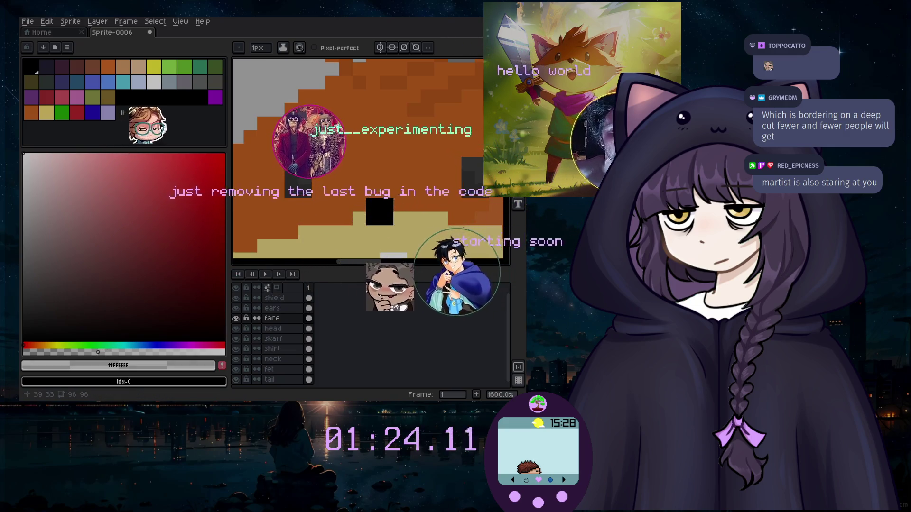
scroll(335, 251, "down", 2)
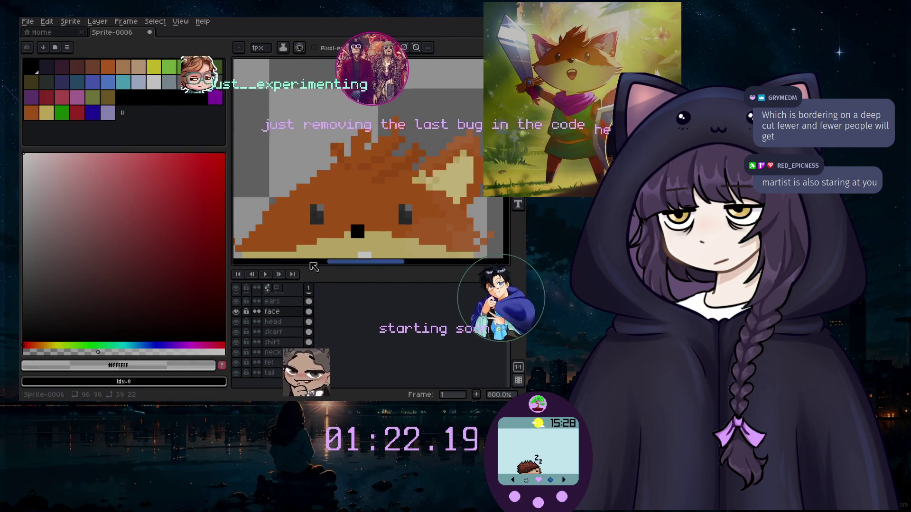
Touch up the face with the eyedropper (I) and eraser (E), then make the ears layer active.
left_click_drag(368, 262, 372, 266)
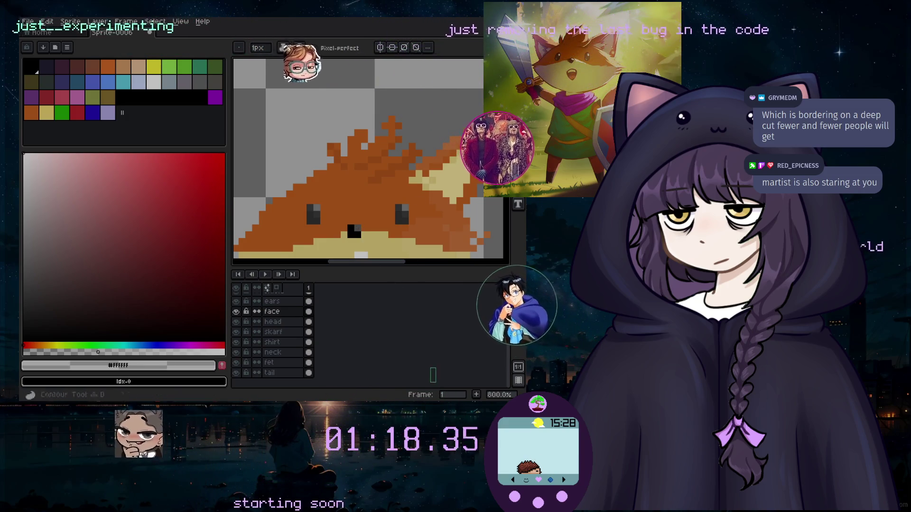
key("i")
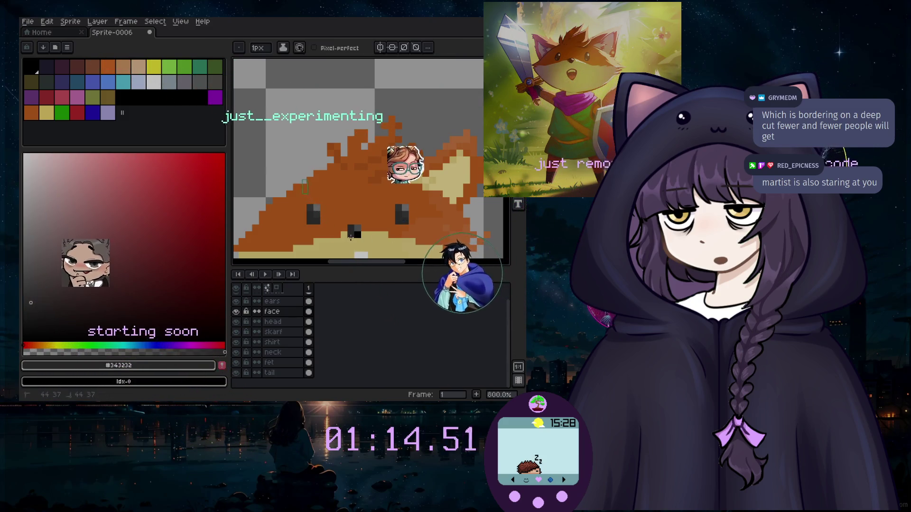
scroll(358, 248, "down", 2)
scroll(333, 238, "up", 2)
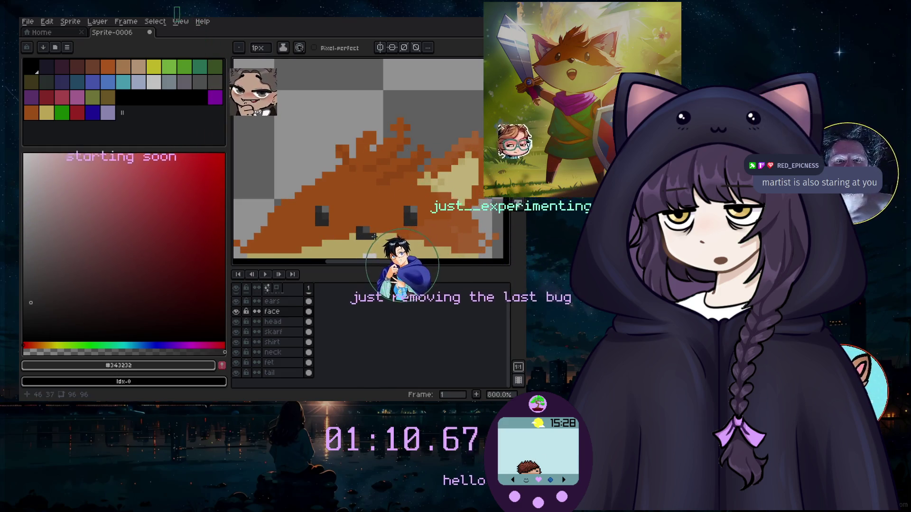
key("e")
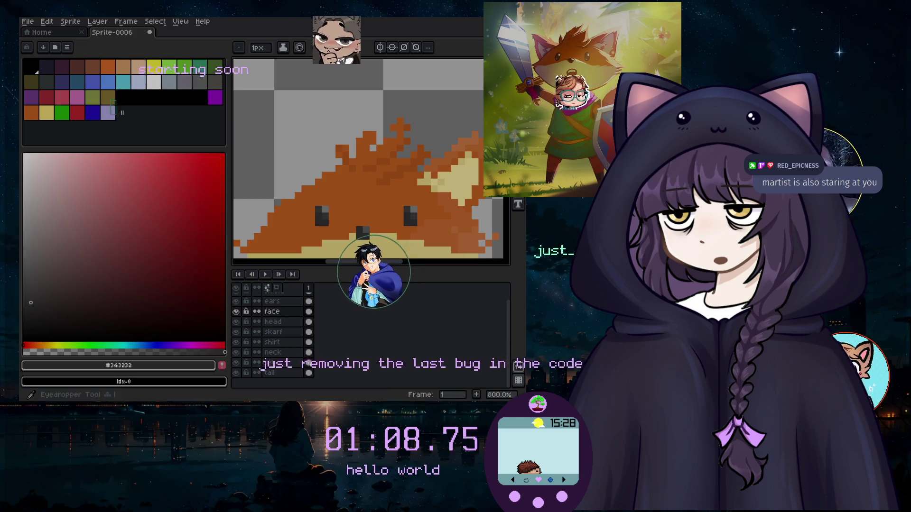
left_click_drag(395, 263, 397, 268)
key("Up")
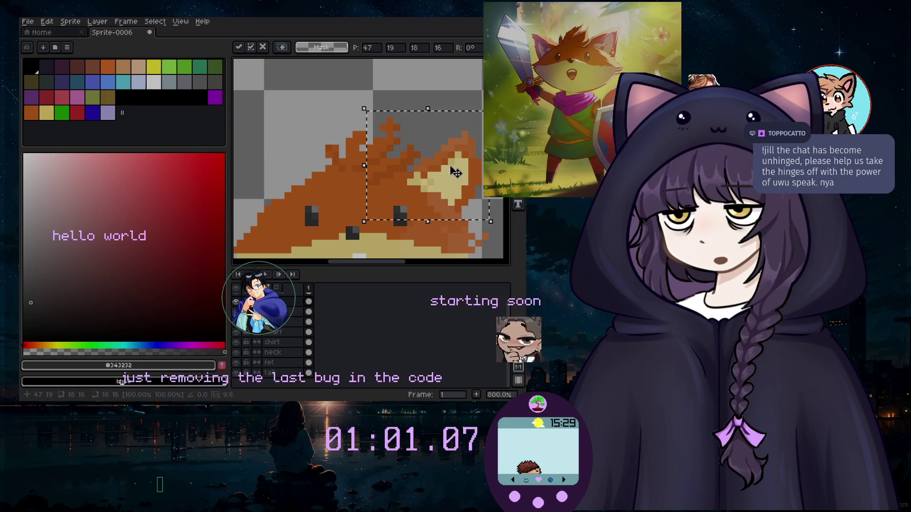
Move the selected ear up and left and flip it horizontally.
left_click_drag(464, 220, 334, 206)
left_click(98, 22)
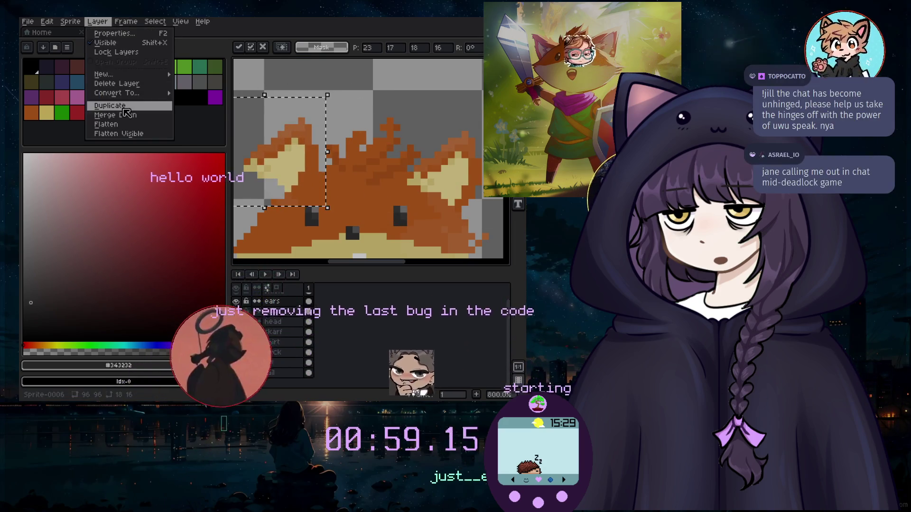
mouse_move(47, 21)
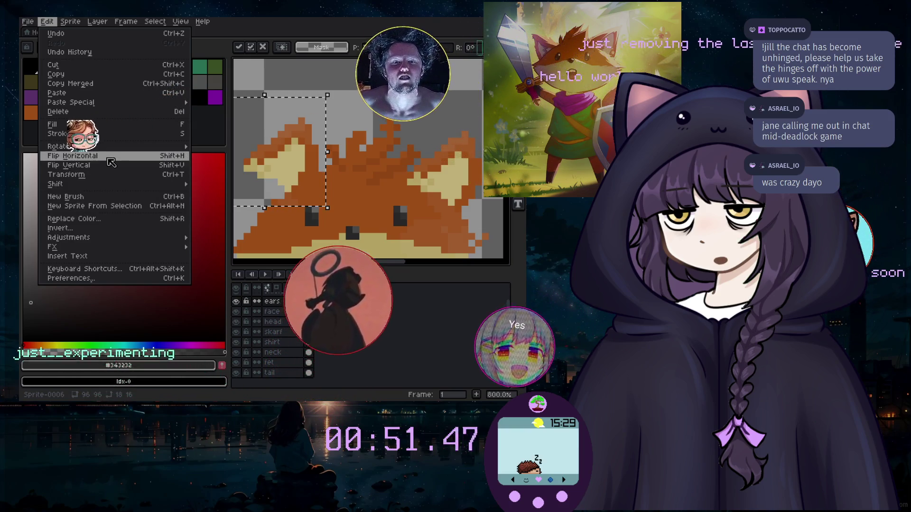
left_click(208, 185)
Drag the mirrored ear into place at the upper left of the head.
scroll(319, 164, "left", 3)
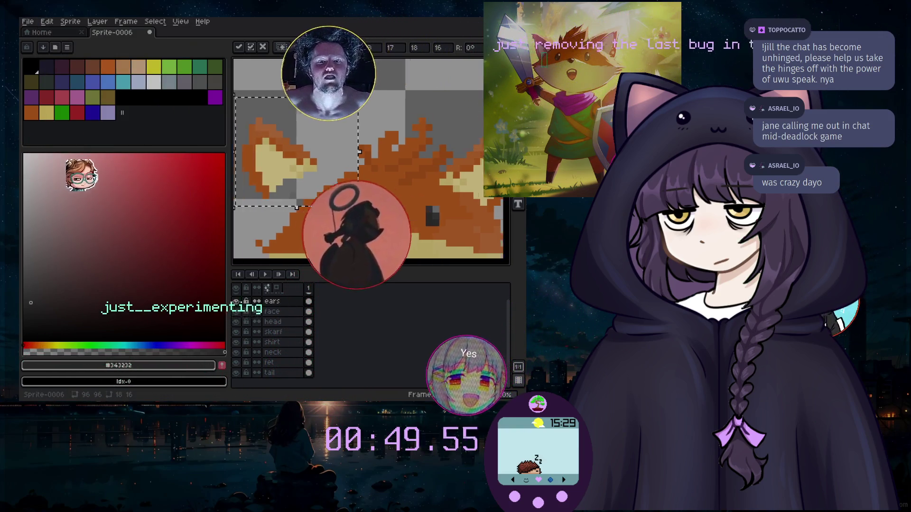
left_click_drag(319, 164, 354, 178)
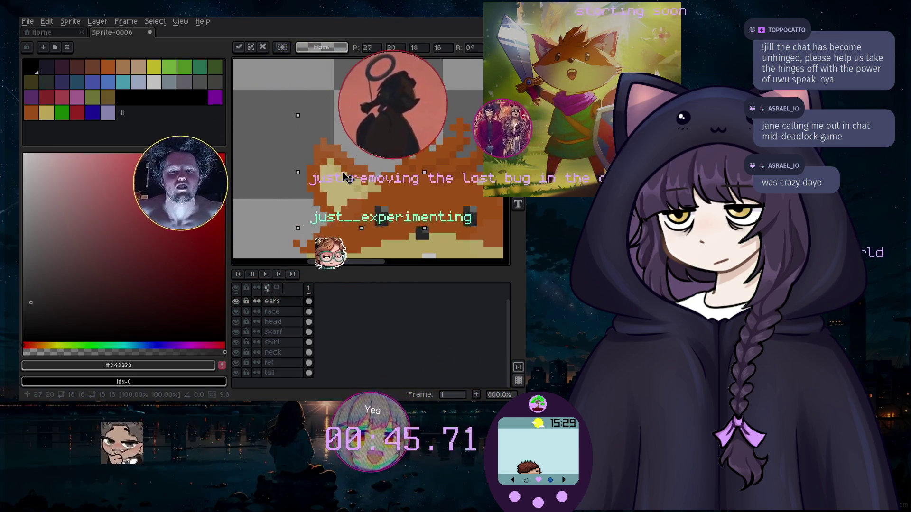
left_click_drag(353, 178, 307, 169)
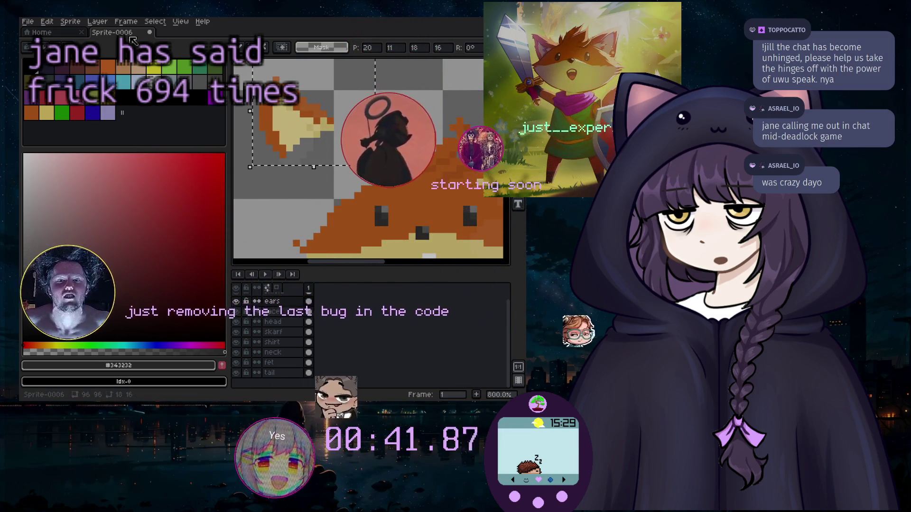
left_click(97, 21)
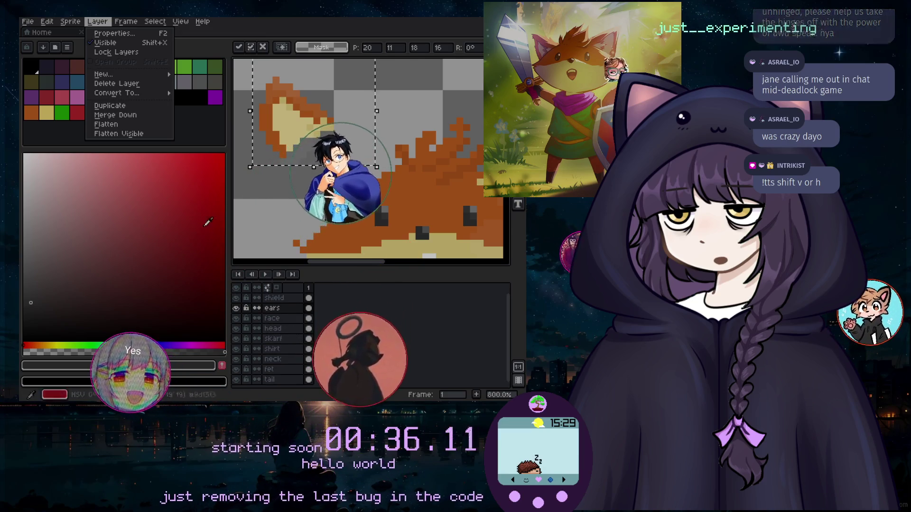
Add a new layer named 'ear left' and move it below face, just above head.
mouse_move(143, 74)
left_click(197, 75)
double_click(280, 308)
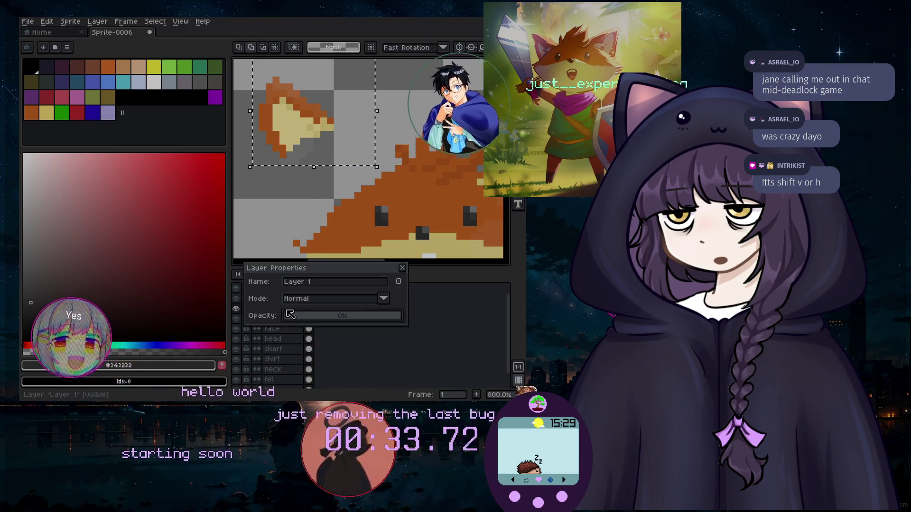
left_click(324, 283)
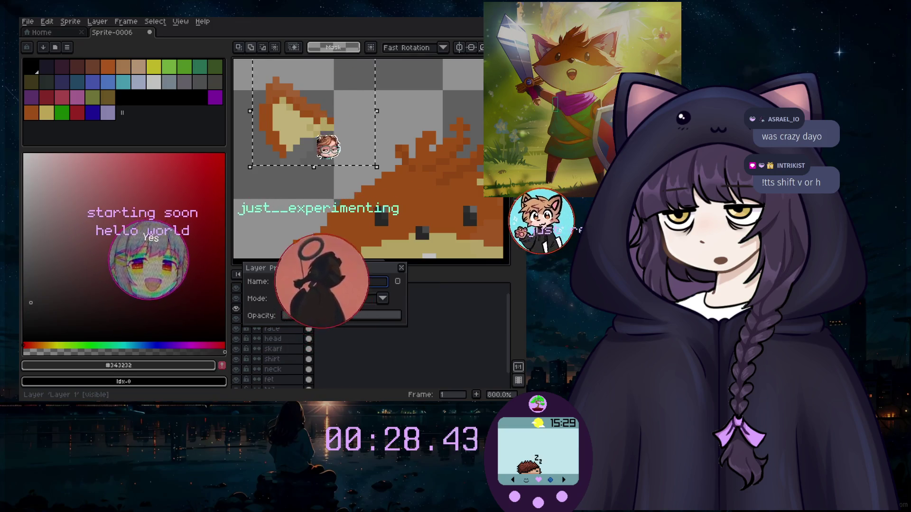
type("ear")
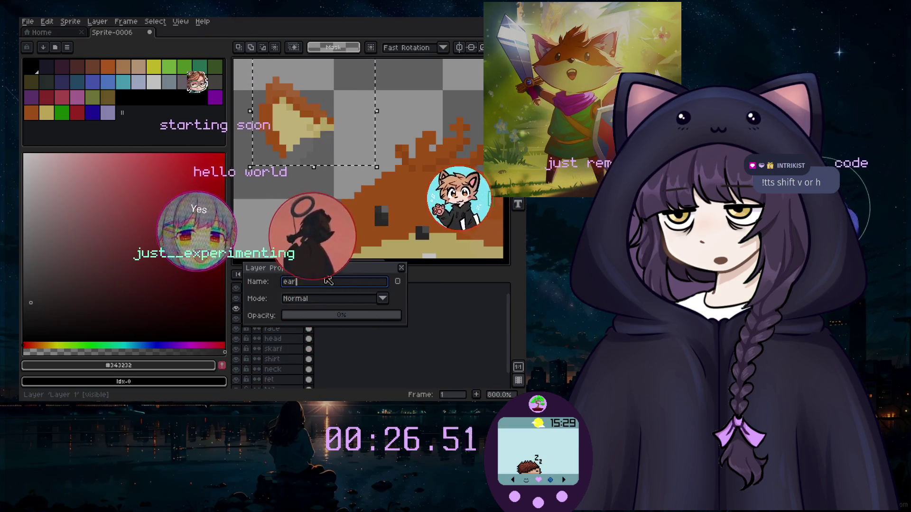
type(" lest")
key("Return")
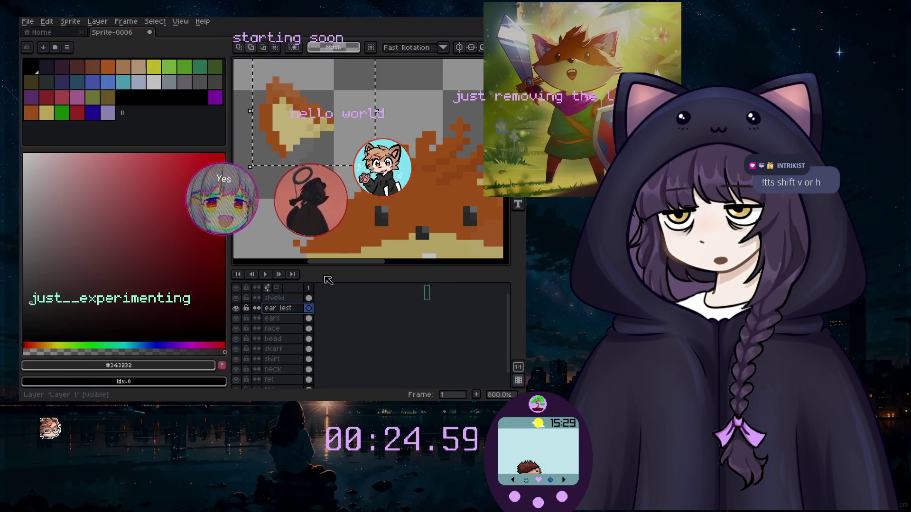
double_click(281, 308)
type("ear le")
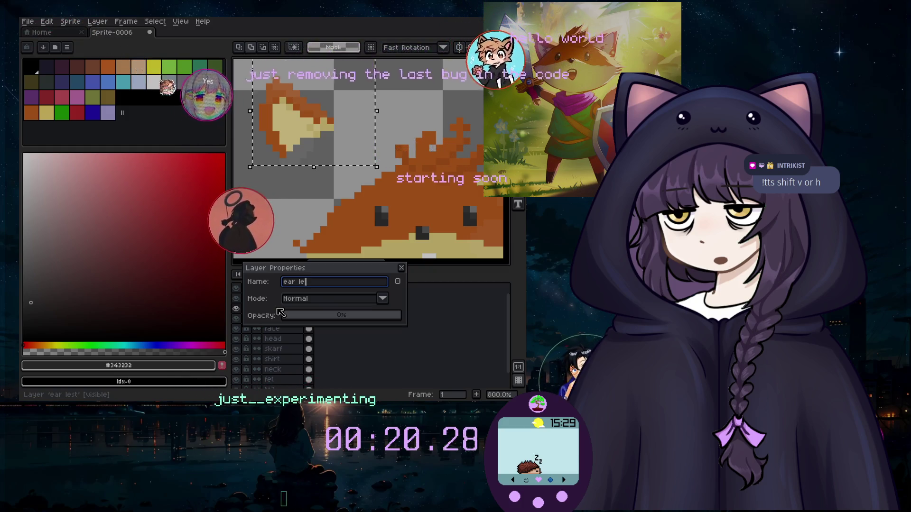
type("ft")
key("Return")
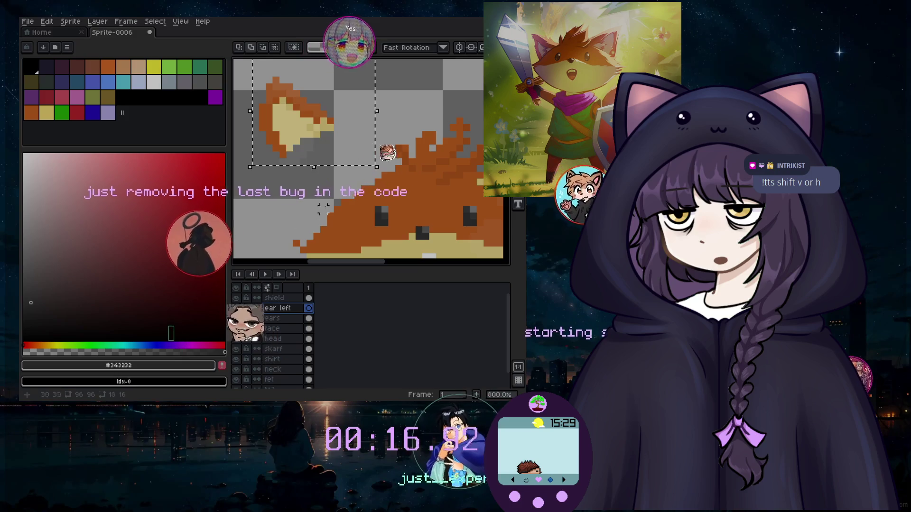
left_click(285, 319)
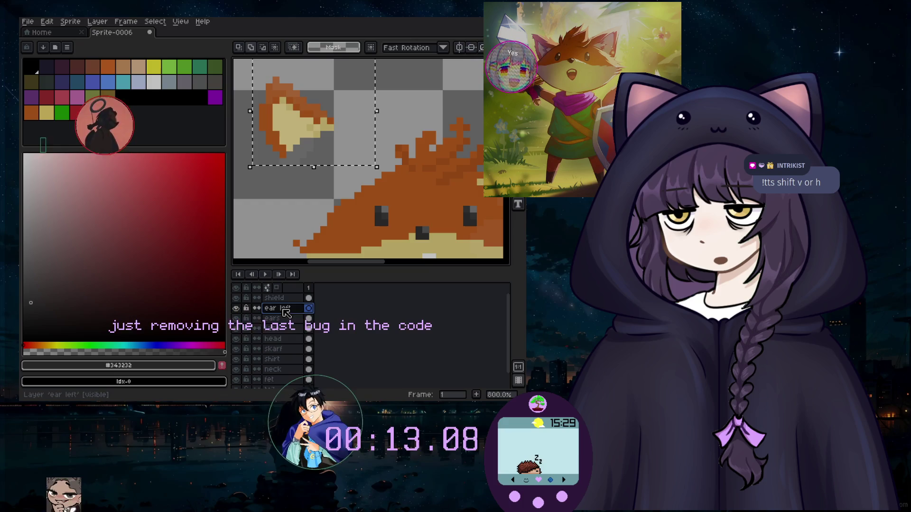
left_click_drag(288, 313, 291, 328)
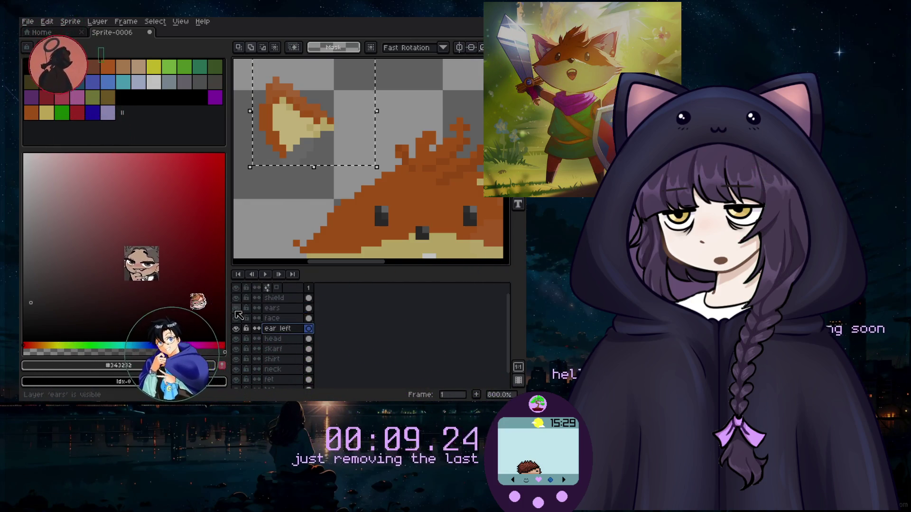
On the ear left layer, drag the ear pixels from the corner onto the head's upper left.
left_click(284, 328)
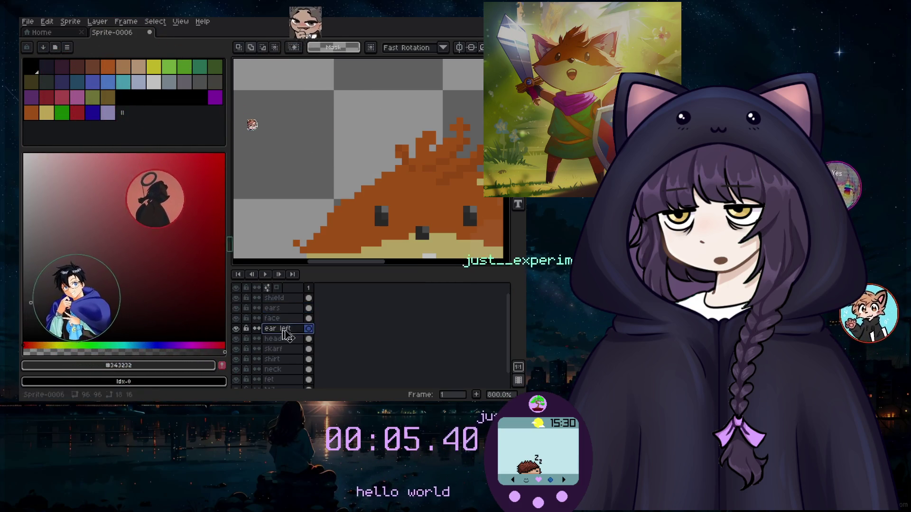
key("ctrl+t")
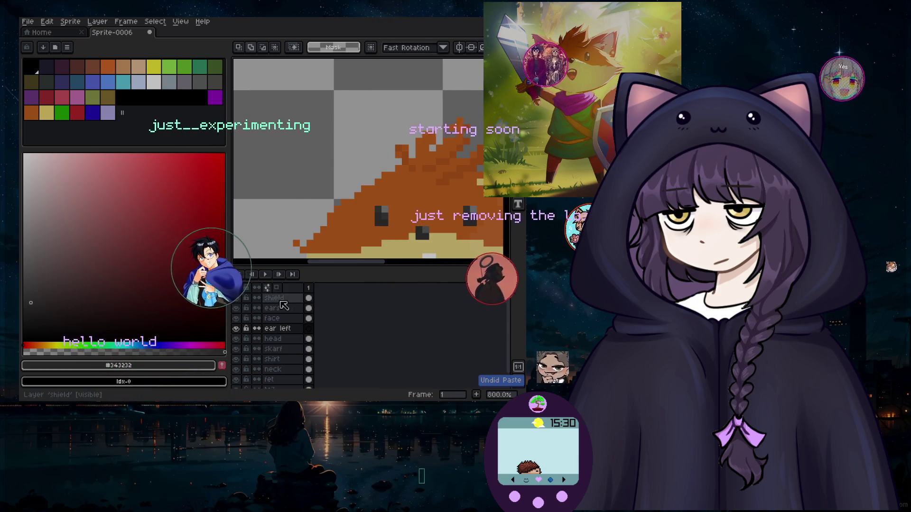
key("ctrl+z")
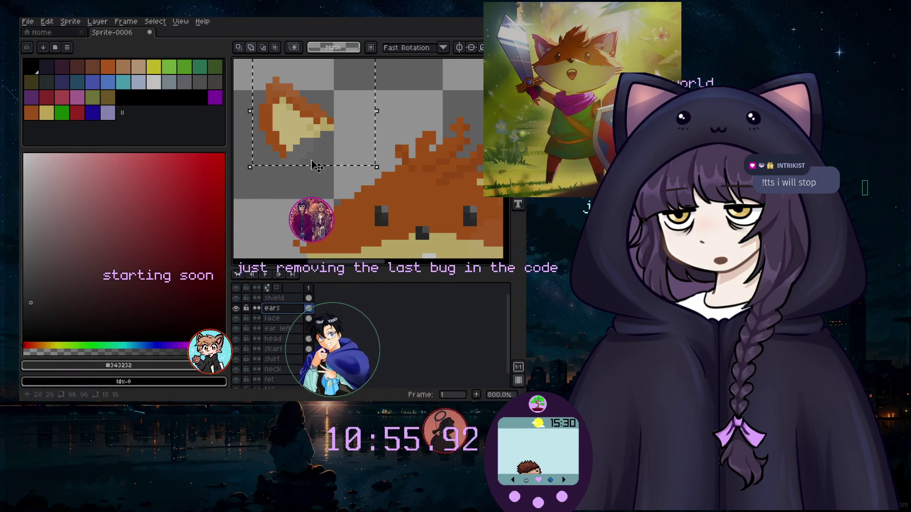
left_click_drag(313, 169, 345, 184)
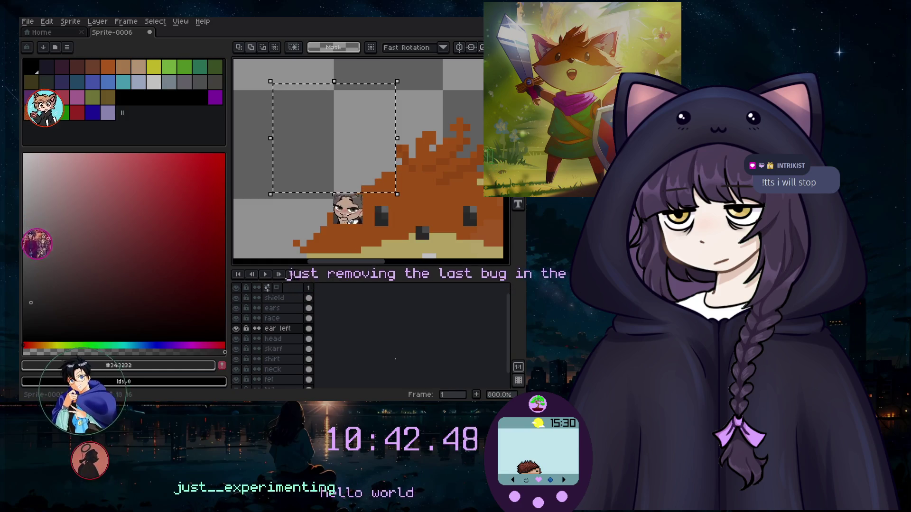
left_click(351, 182)
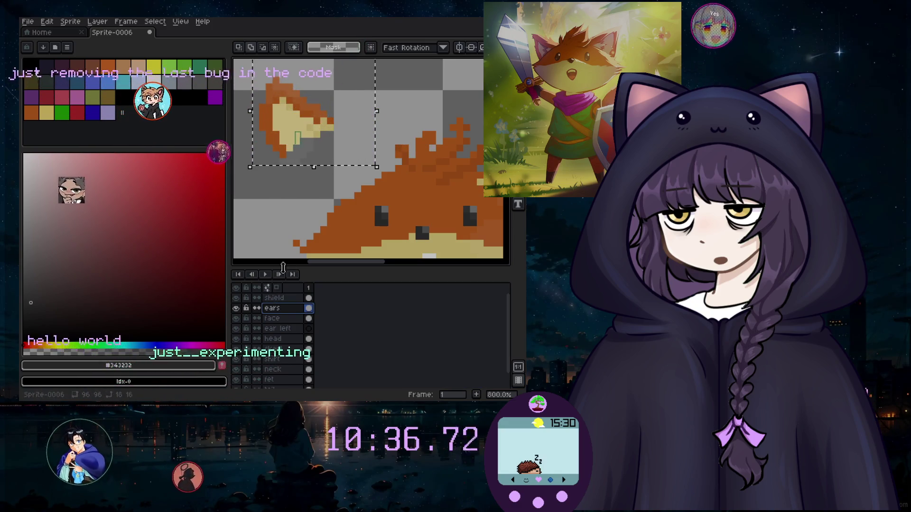
mouse_move(304, 129)
left_mouse_down()
mouse_move(350, 178)
mouse_move(343, 168)
left_mouse_up()
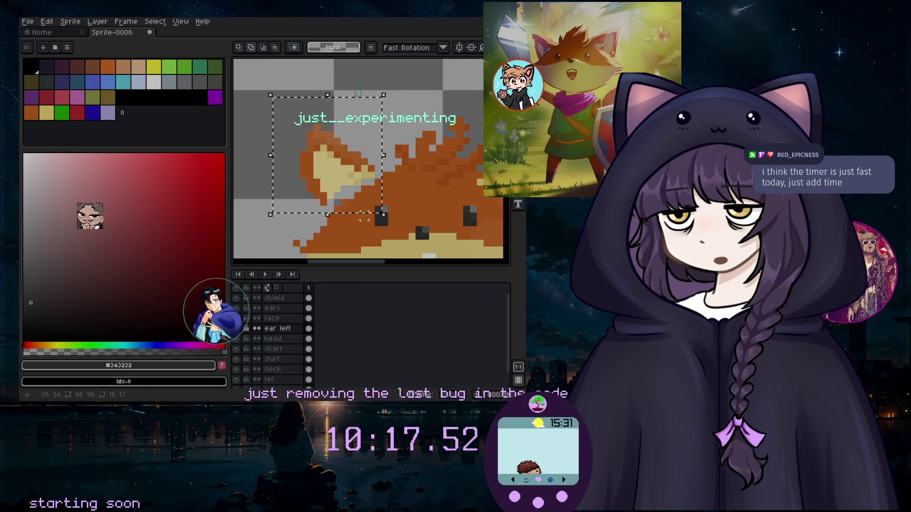
left_click_drag(337, 162, 330, 149)
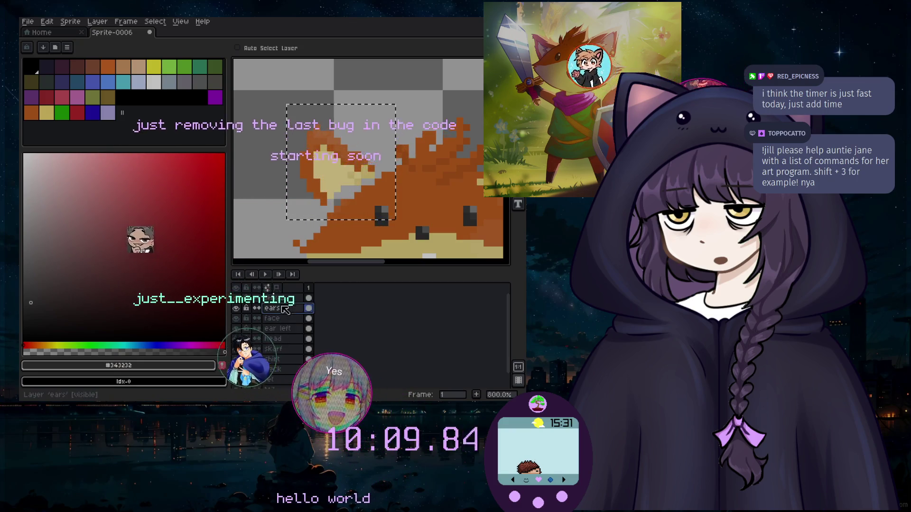
scroll(313, 317, "up", 1)
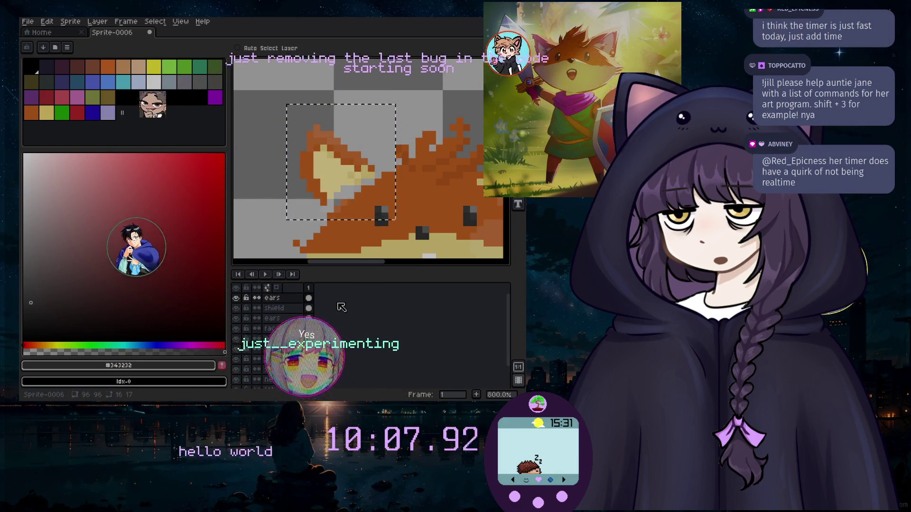
left_click_drag(334, 178, 293, 145)
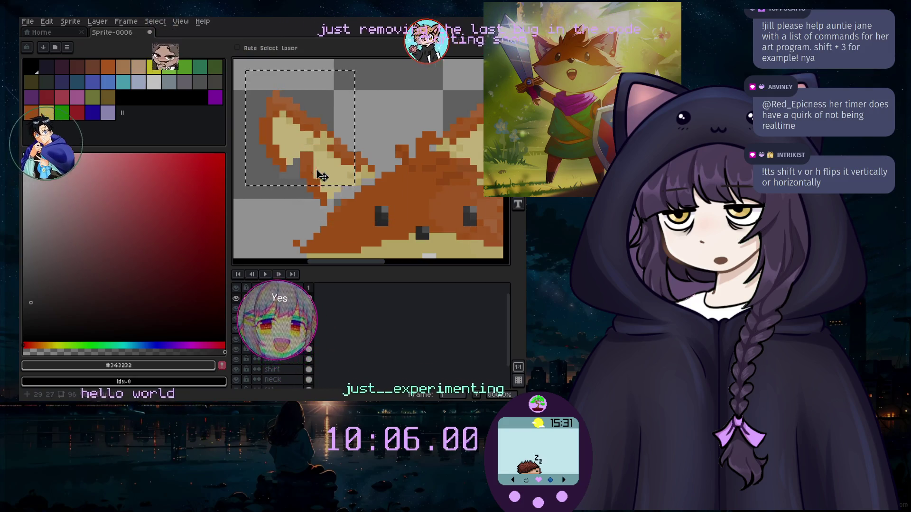
key("ctrl+z")
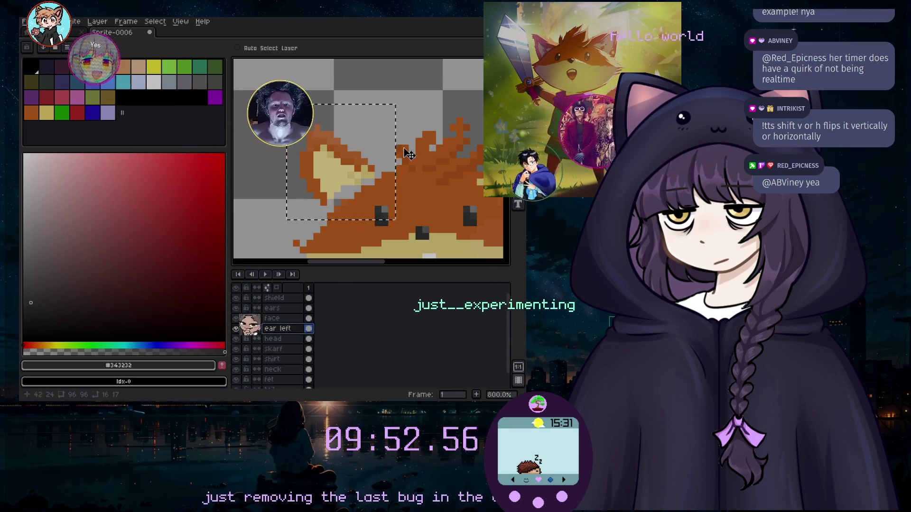
scroll(335, 170, "down", 2)
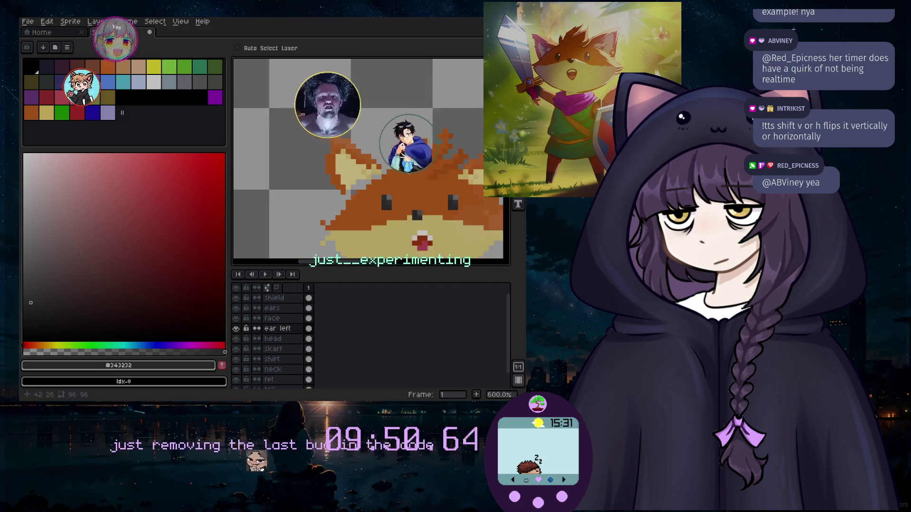
left_click_drag(363, 264, 381, 264)
key("m")
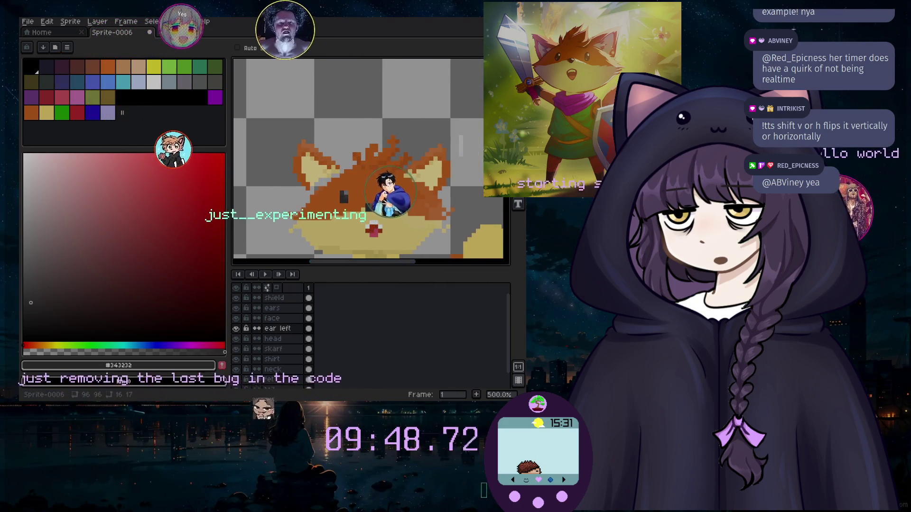
key("w")
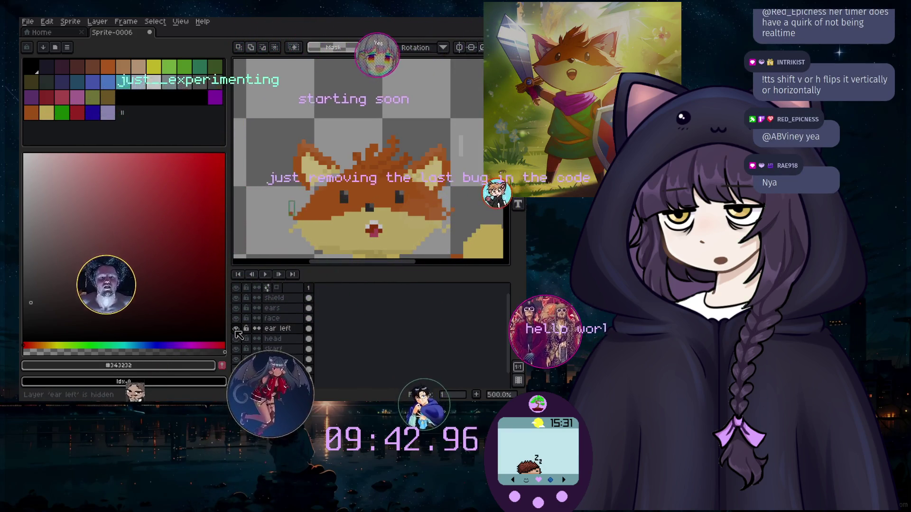
On the ears layer, move the loose ear shape to the top-left and cut it away.
left_click(273, 308)
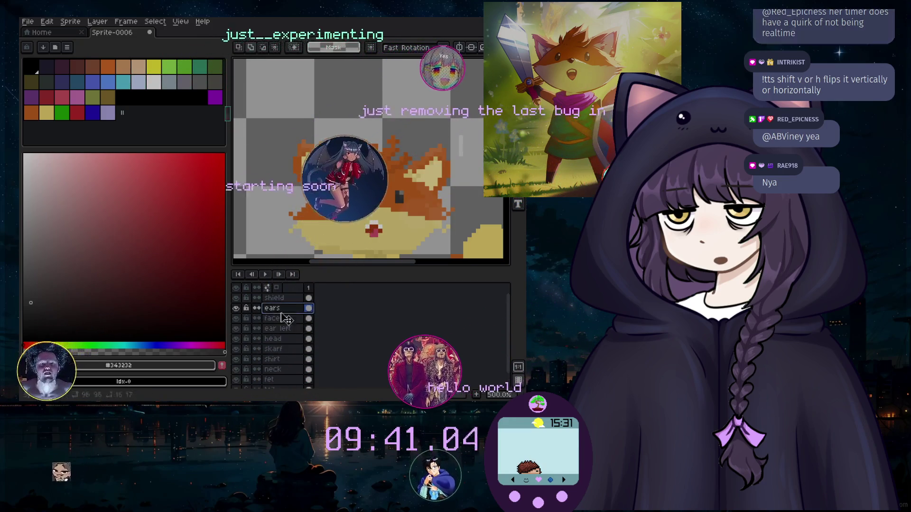
left_click_drag(317, 172, 295, 108)
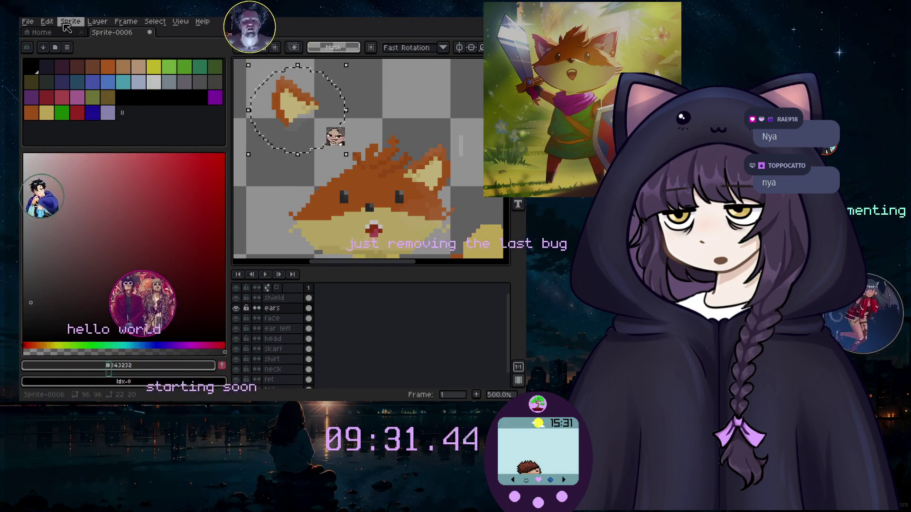
left_click(46, 21)
left_click(131, 125)
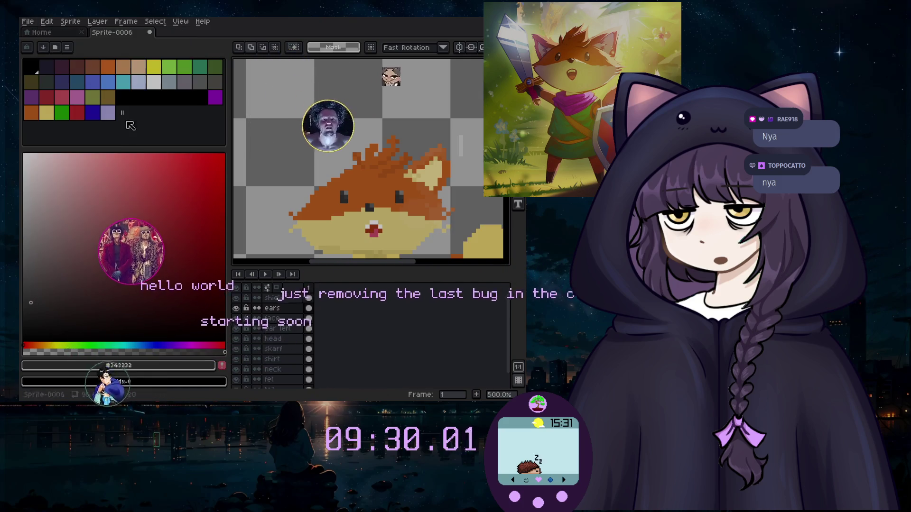
left_click(280, 328)
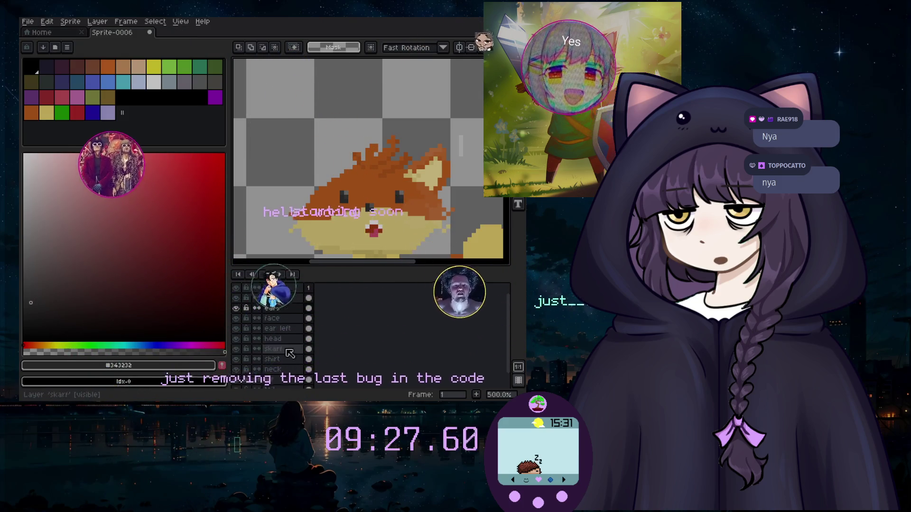
left_click(52, 21)
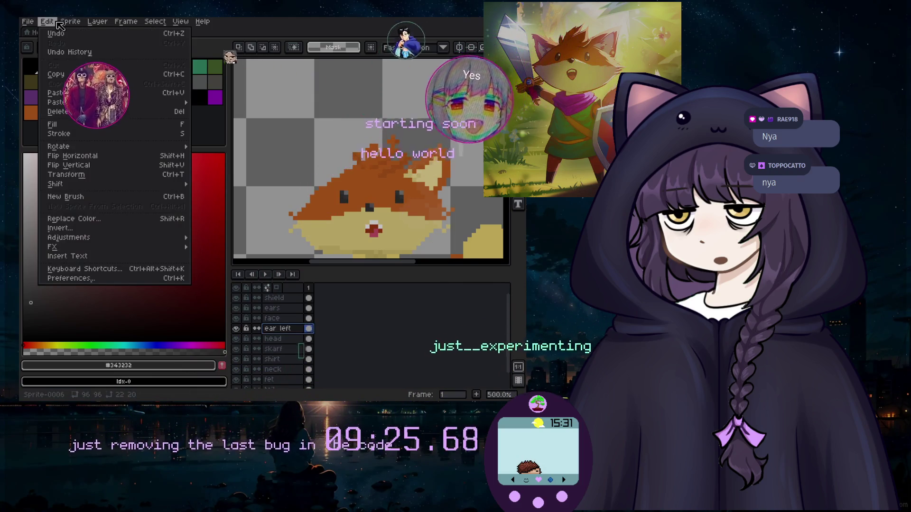
Paste the ear shape onto ear left, shift it right and down, then cancel a second paste.
left_click(80, 93)
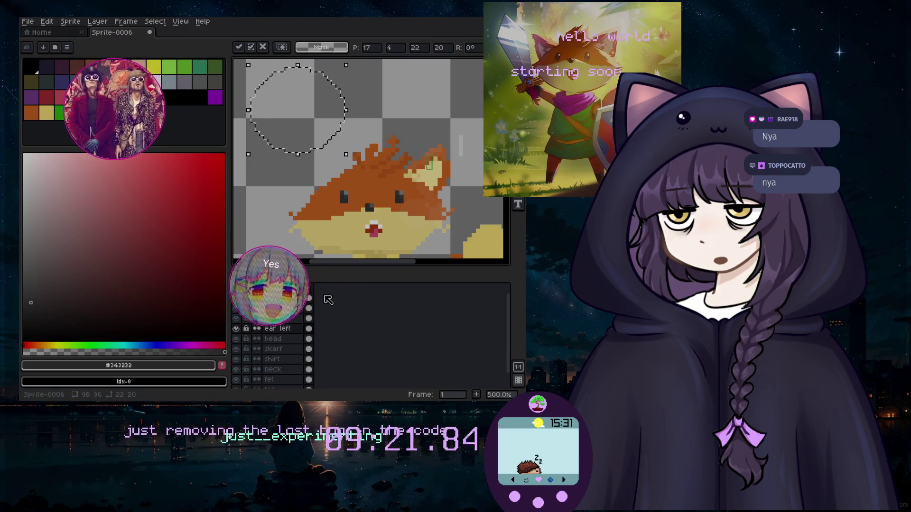
left_click_drag(321, 134, 351, 143)
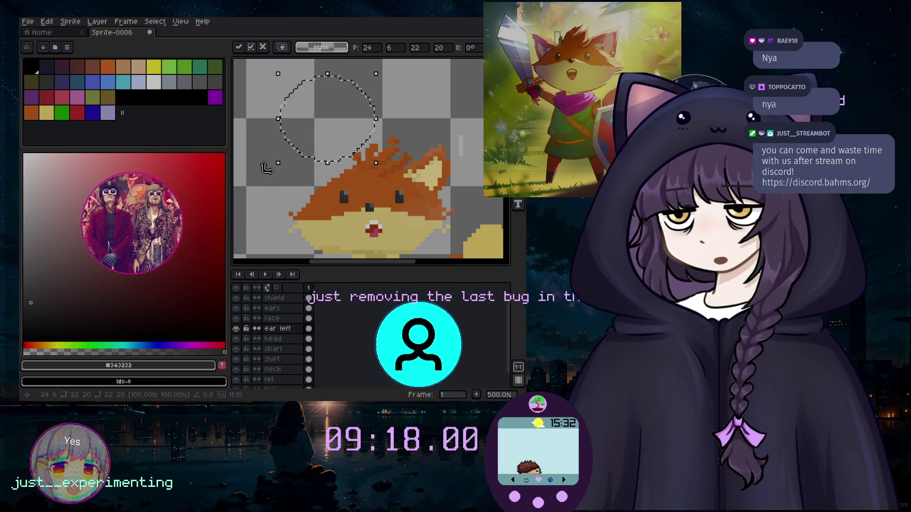
left_click(240, 330)
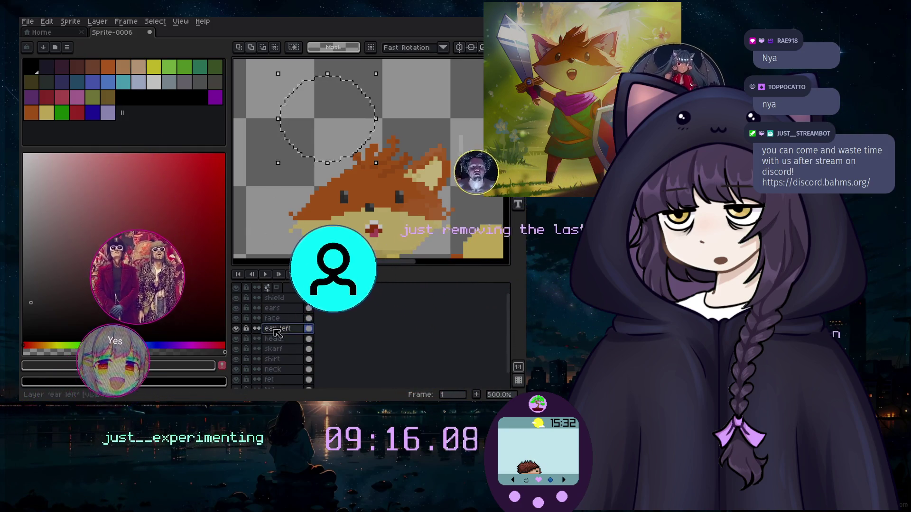
key("ctrl+v")
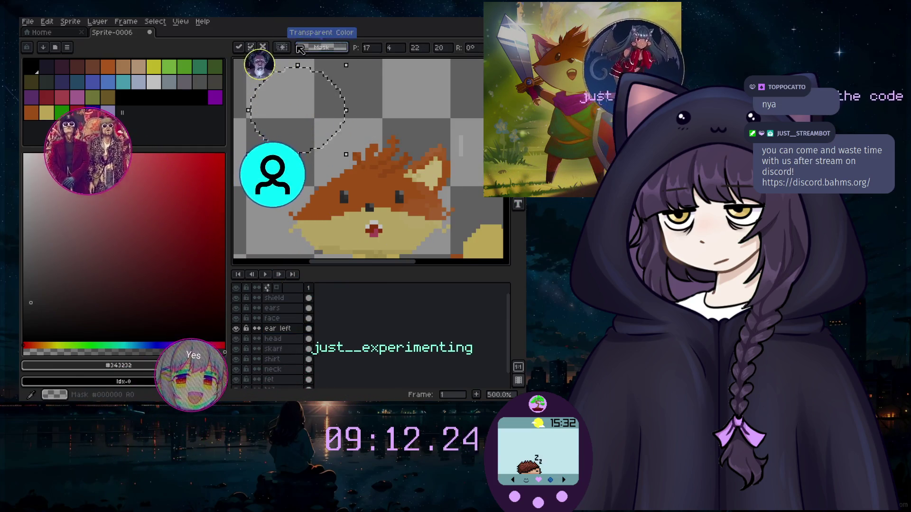
left_click(262, 47)
Undo the paste and the cut to restore the ear shape, then select the ears layer.
key("ctrl+z")
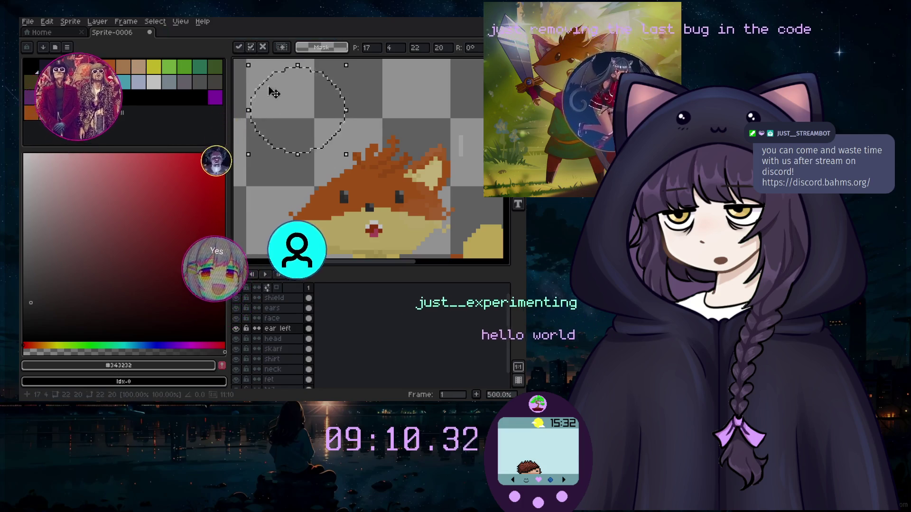
key("ctrl+z")
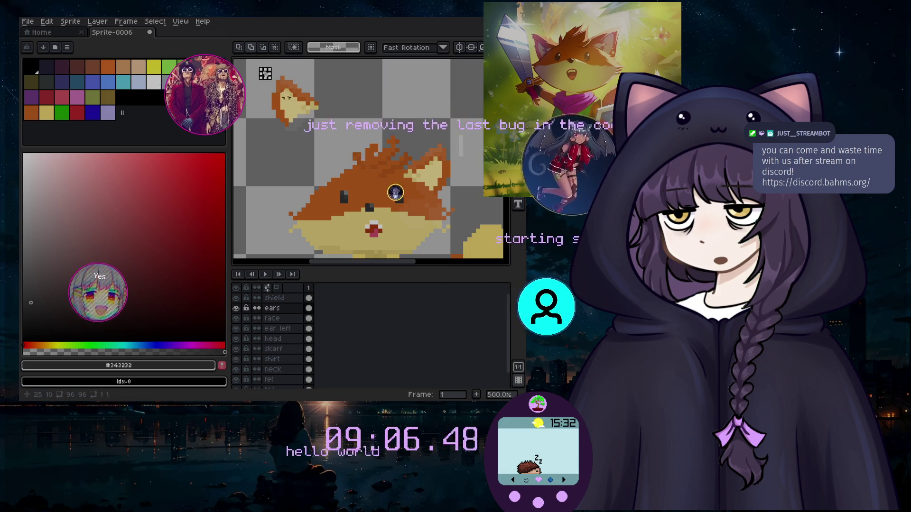
left_click(279, 309)
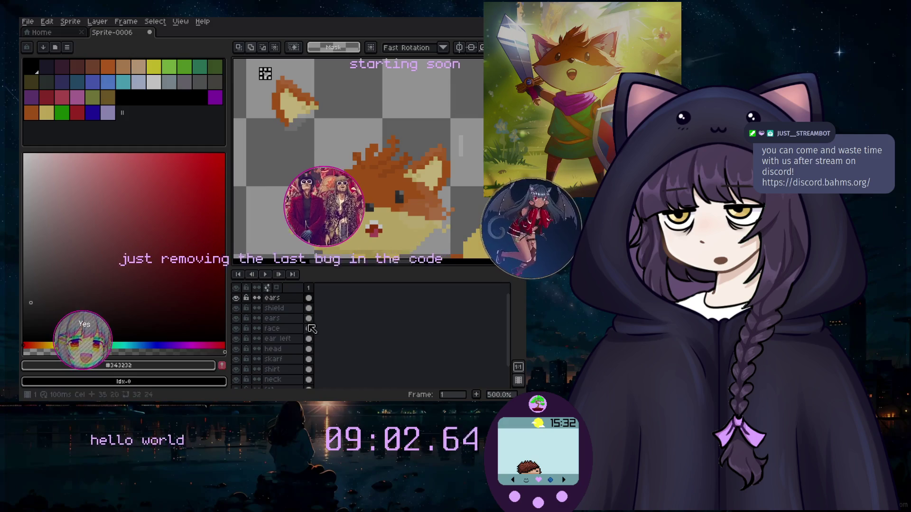
scroll(265, 323, "up", 1)
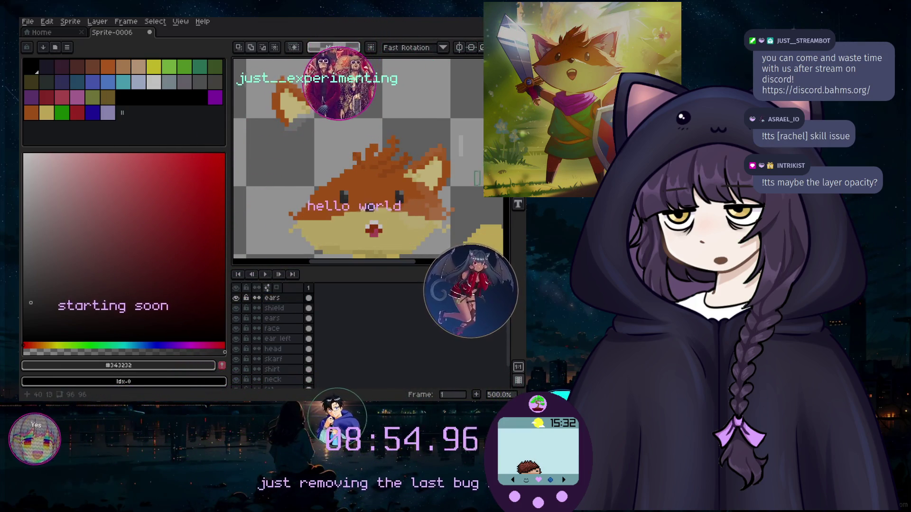
Show ear left, draw elliptical selections around the loose ear, then deselect.
left_click_drag(363, 86, 478, 222)
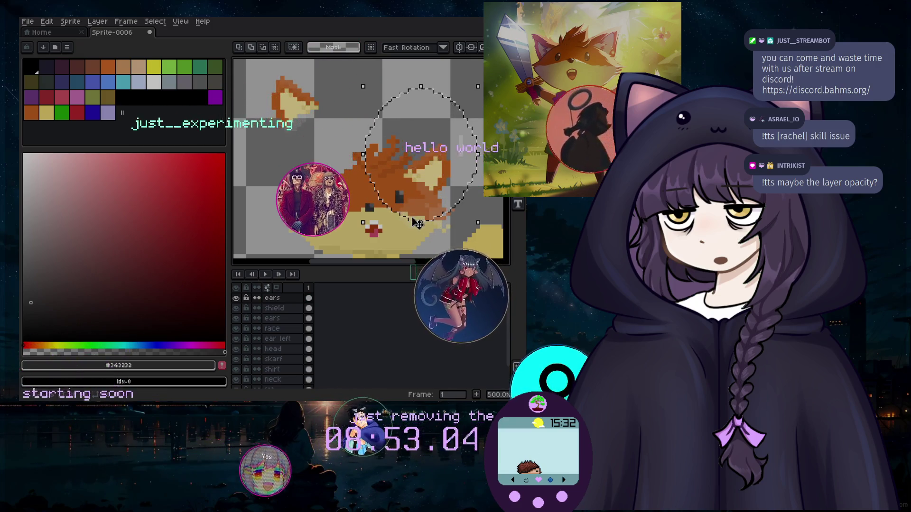
left_click(252, 116)
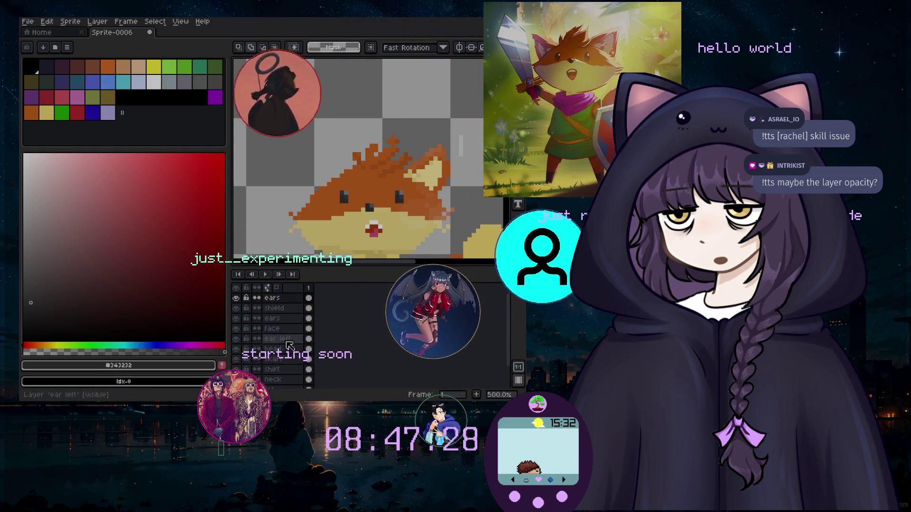
left_click(236, 339)
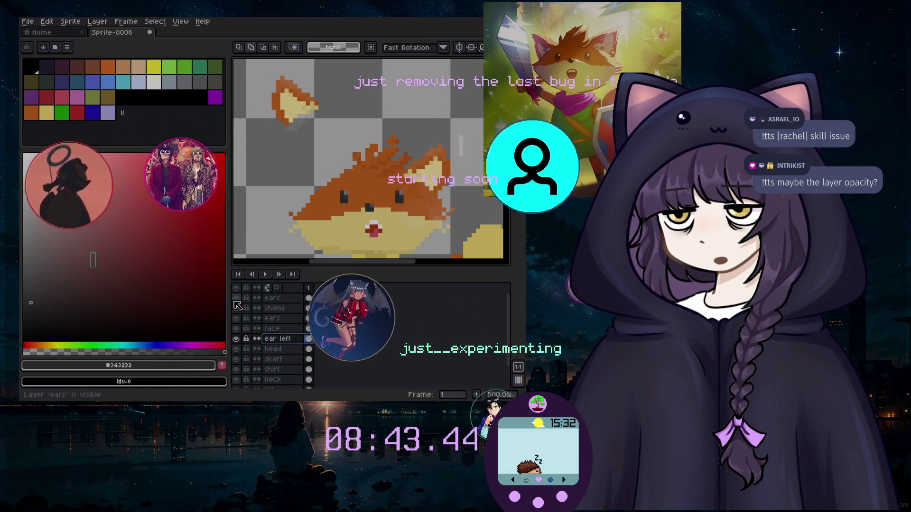
left_click_drag(261, 65, 347, 141)
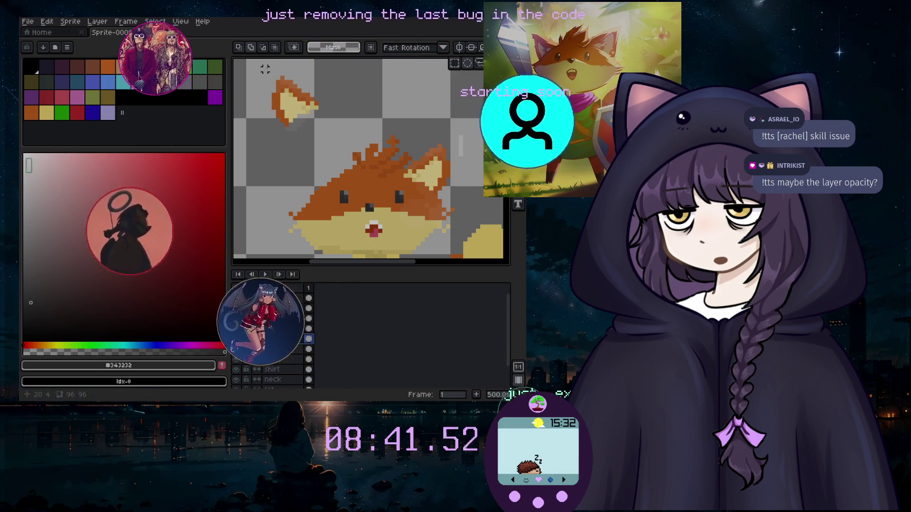
left_click_drag(252, 63, 338, 136)
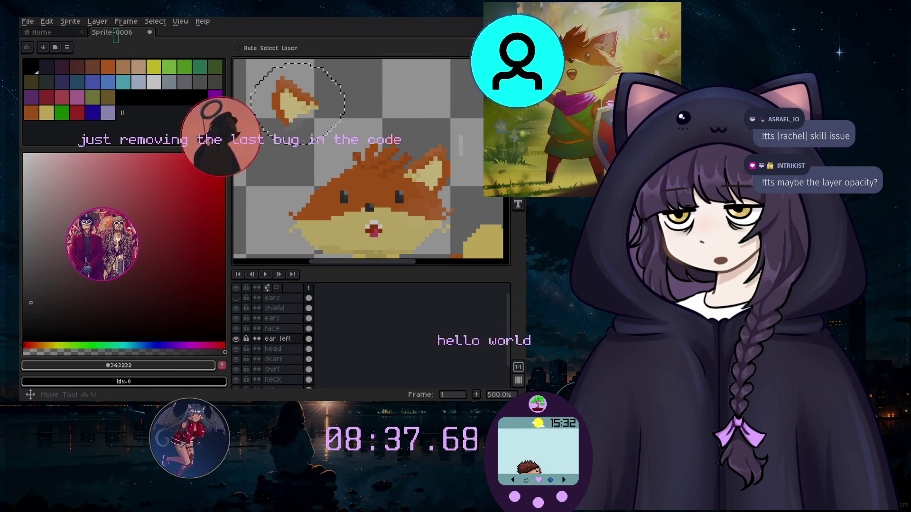
key("v")
key("ctrl+d")
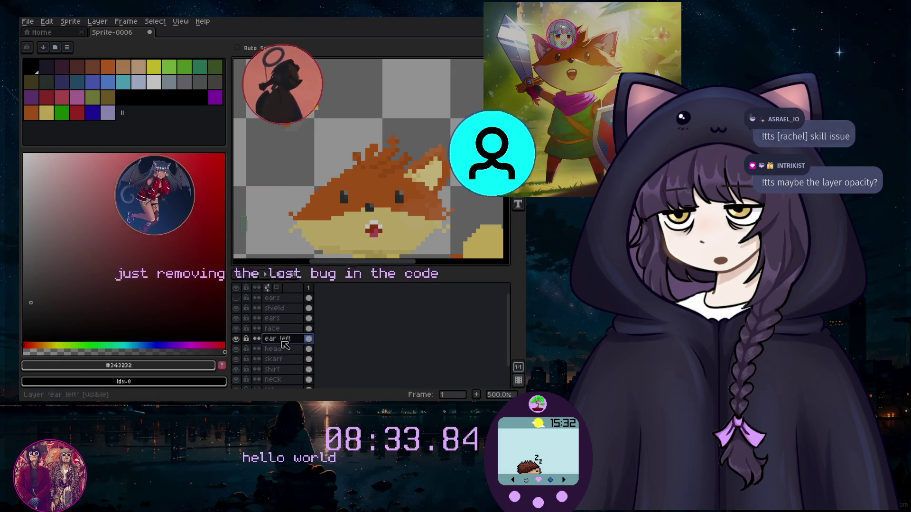
Delete the ear left layer, toggling the ears layer's visibility to check the result.
left_click(235, 338)
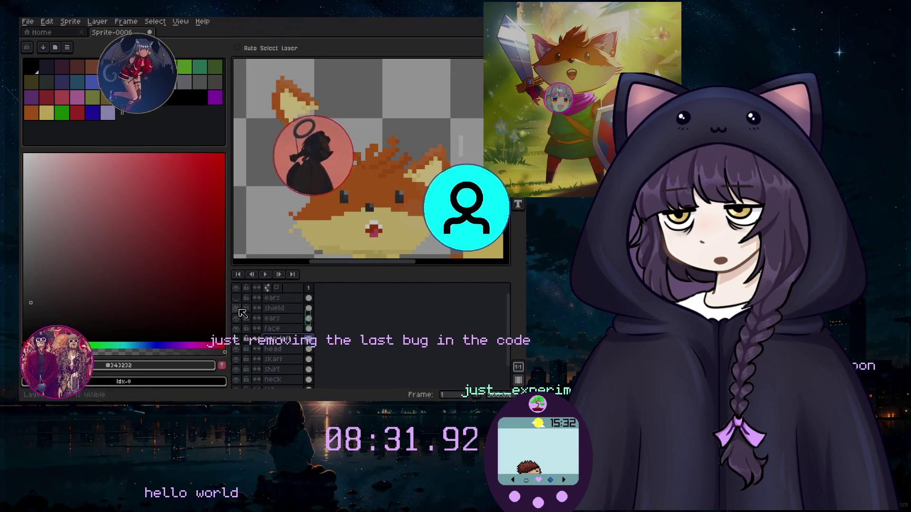
left_click(236, 318)
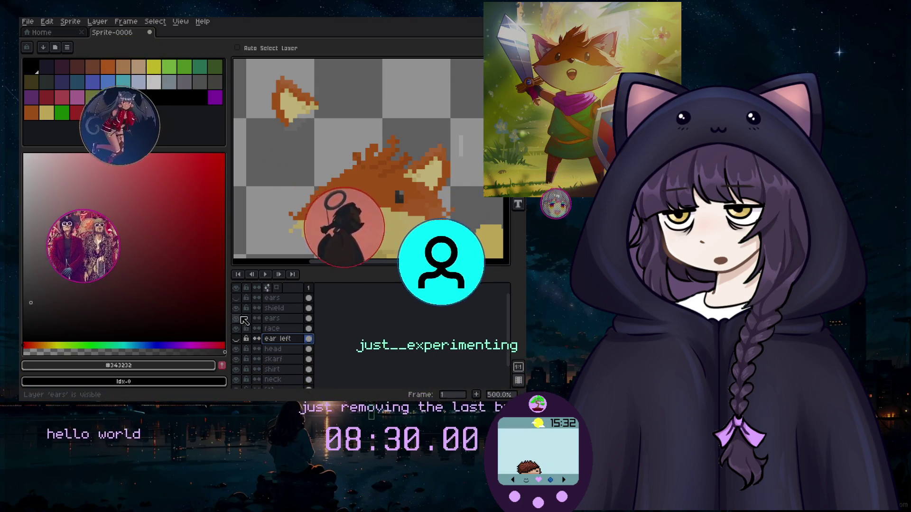
left_click(242, 318)
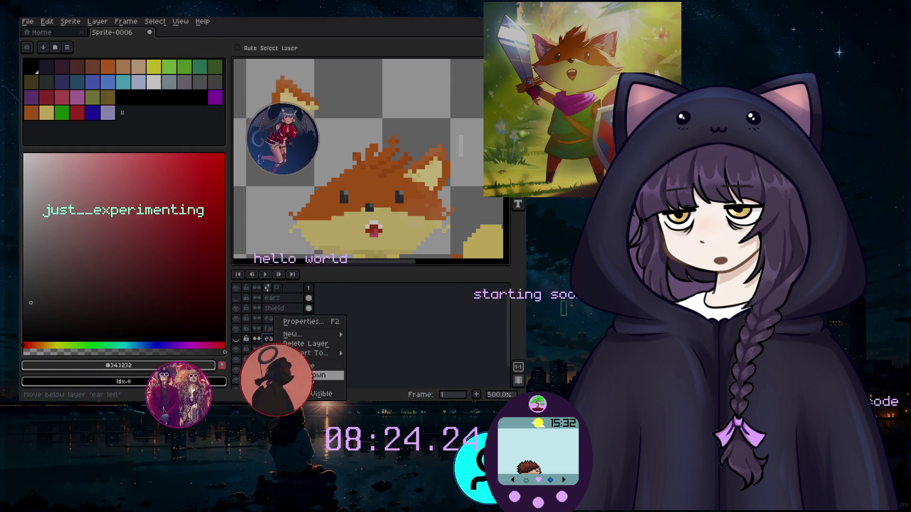
left_click(316, 344)
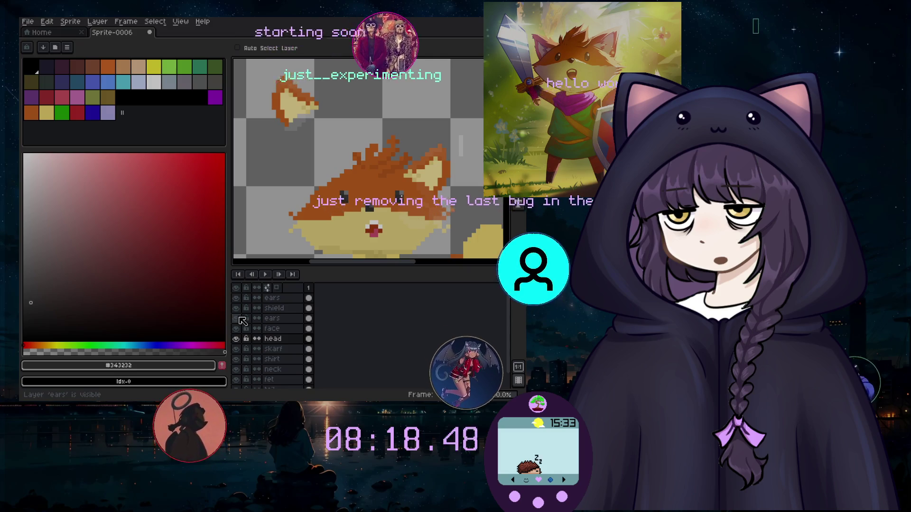
left_click(236, 319)
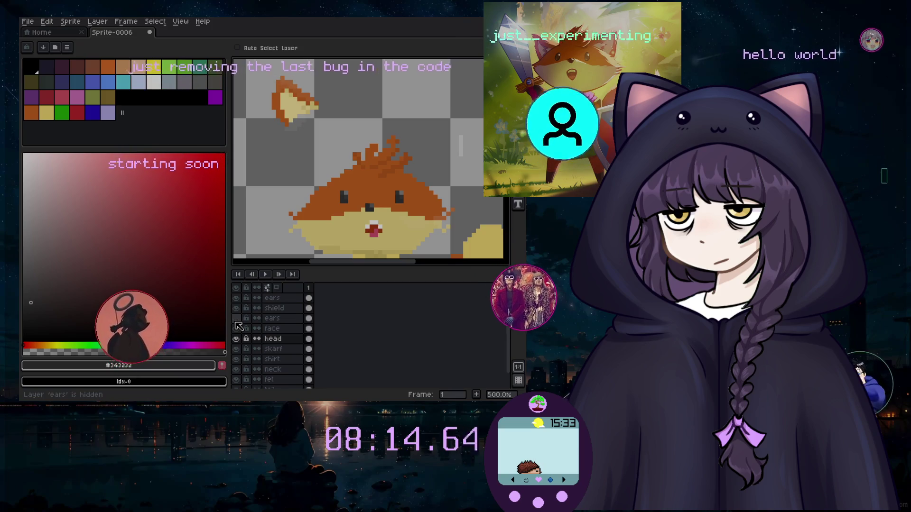
left_click(237, 322)
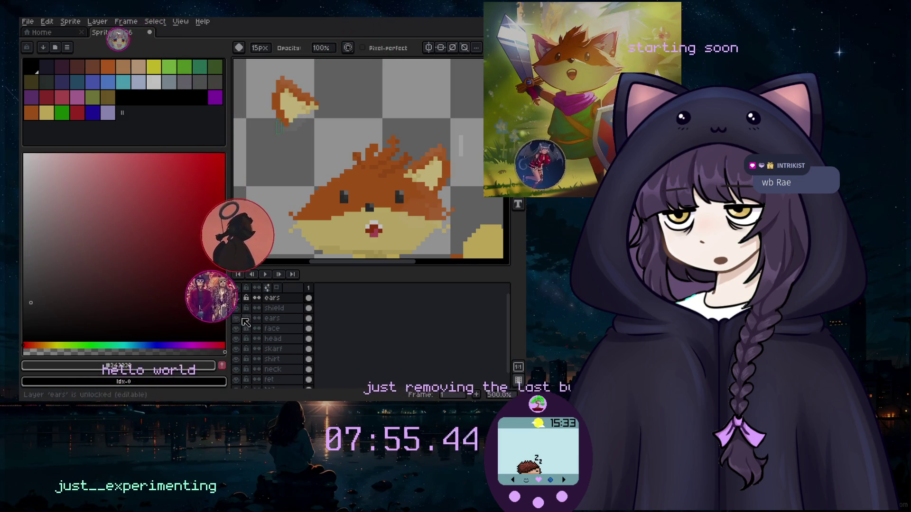
Rename both 'ears' layers to 'ears right' in Layer Properties and toggle their visibility.
double_click(286, 319)
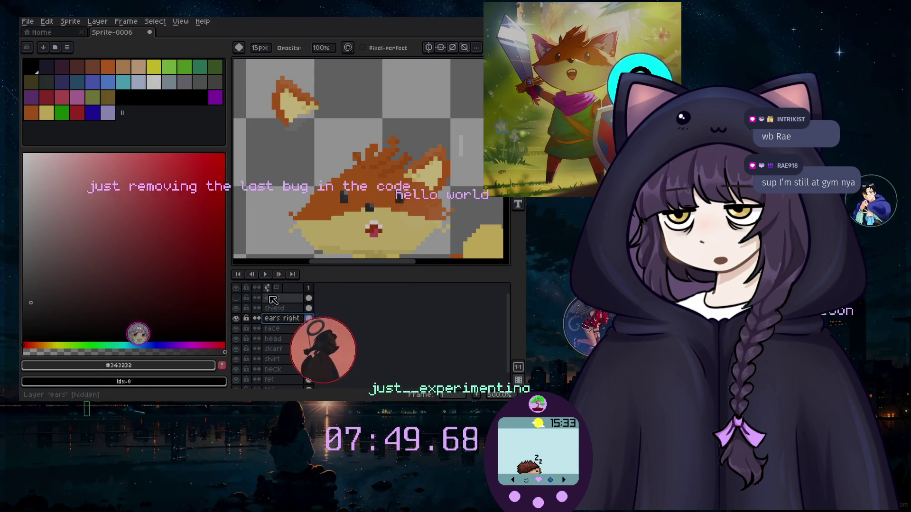
double_click(272, 300)
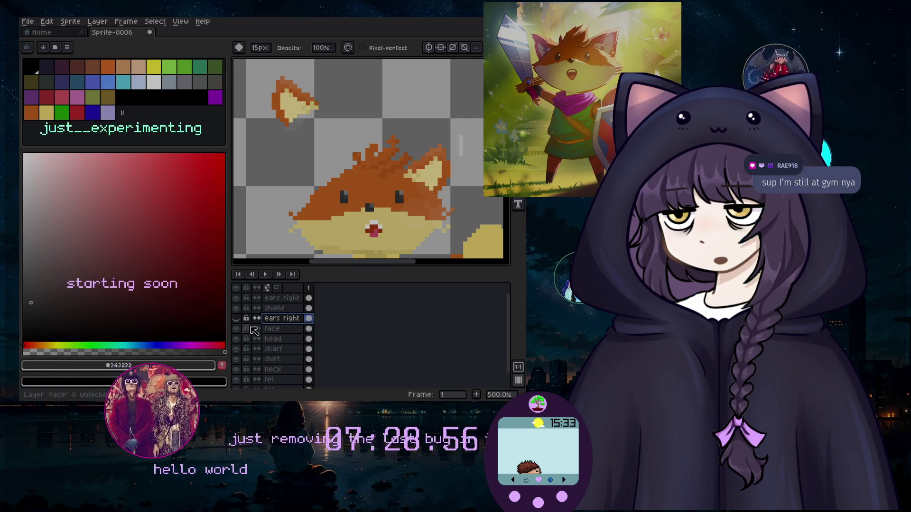
left_click(236, 298)
left_click(282, 298)
left_click(236, 318)
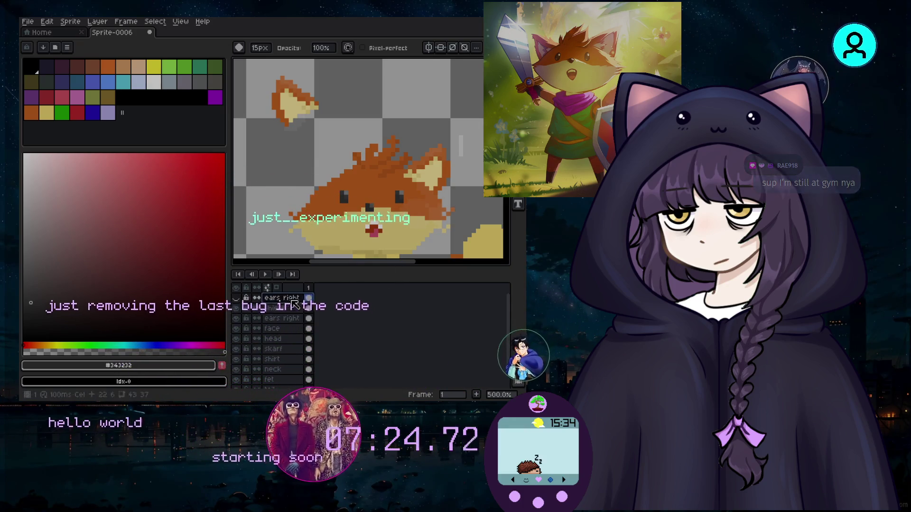
left_click(285, 321)
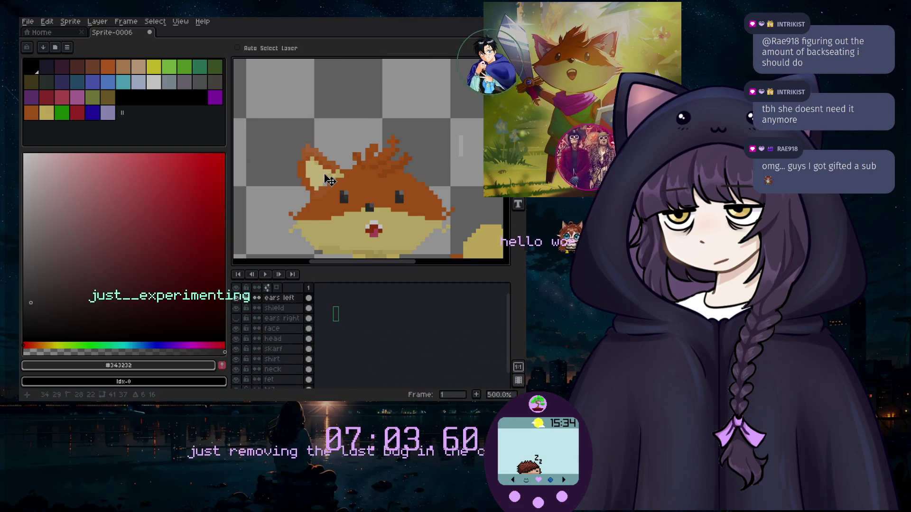
Drag the ears left layer below head, just above the scarf layer.
left_click_drag(289, 308, 291, 343)
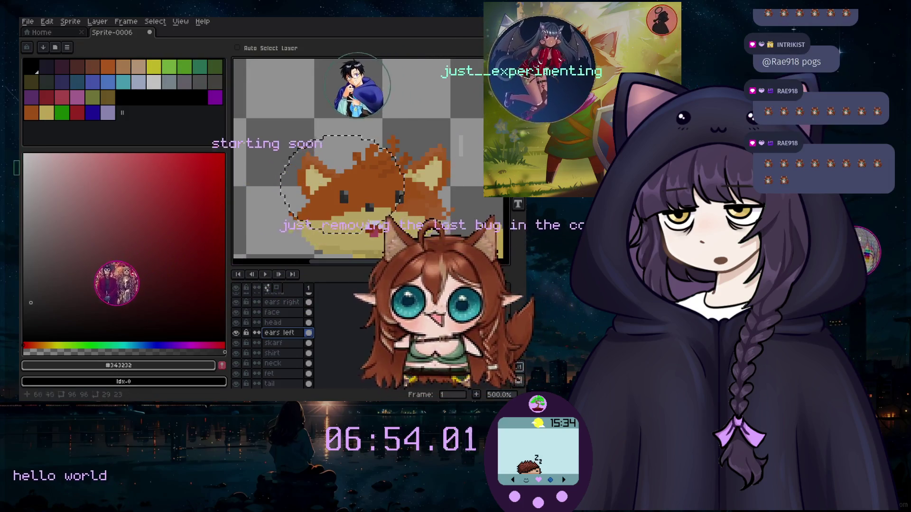
Clear the selection around the fox's head.
scroll(460, 228, "down", 3)
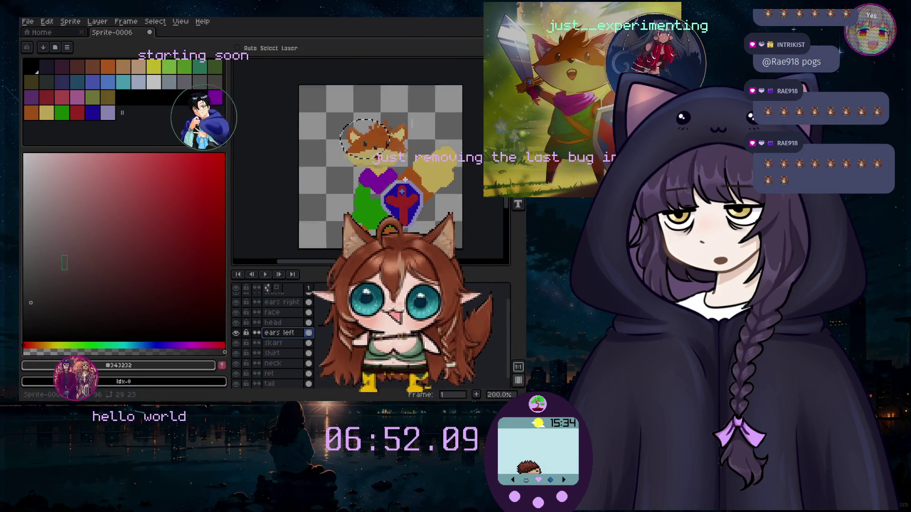
scroll(397, 160, "down", 1)
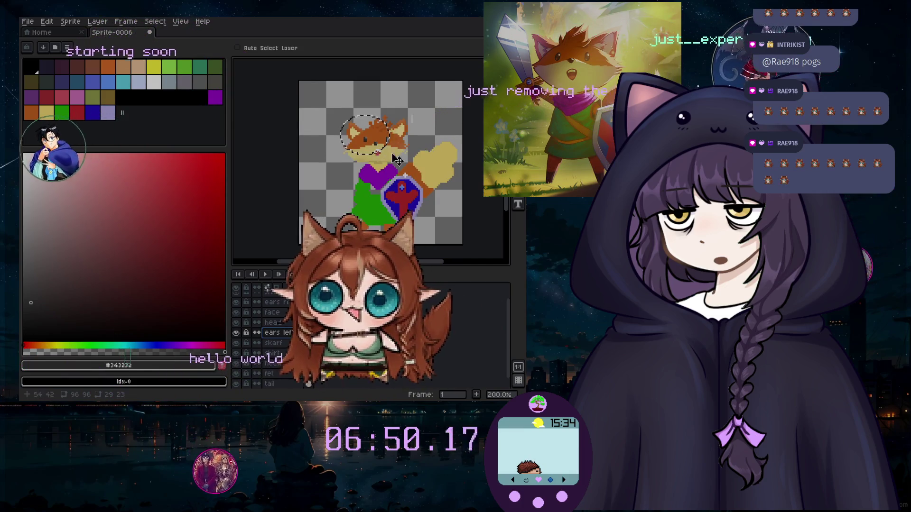
key("ctrl+d")
scroll(396, 162, "up", 2)
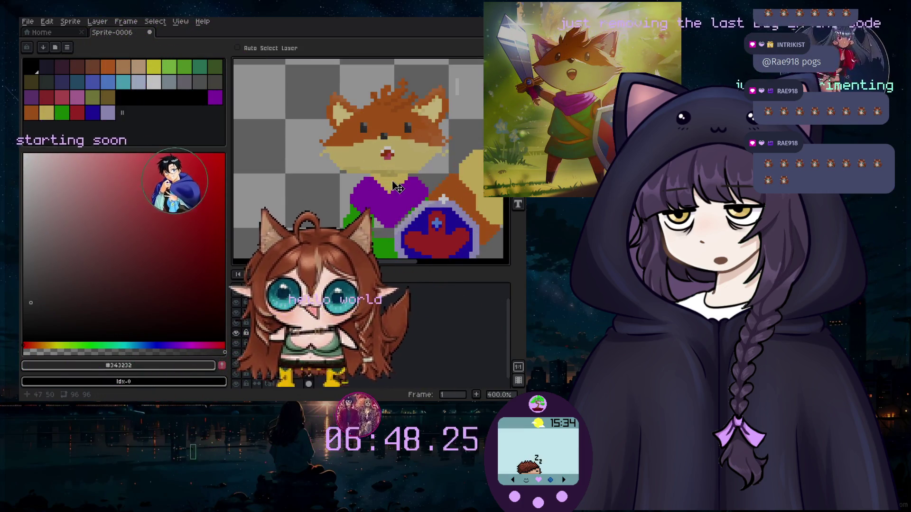
scroll(375, 184, "up", 1)
Switch to the Eraser, then eyedrop the sprite's purple #a410cc as drawing colour.
key("e")
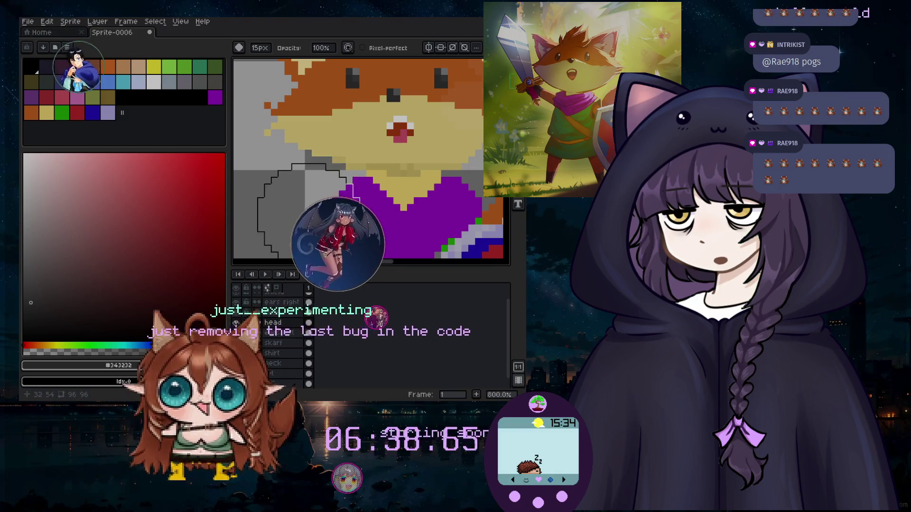
scroll(386, 240, "down", 1)
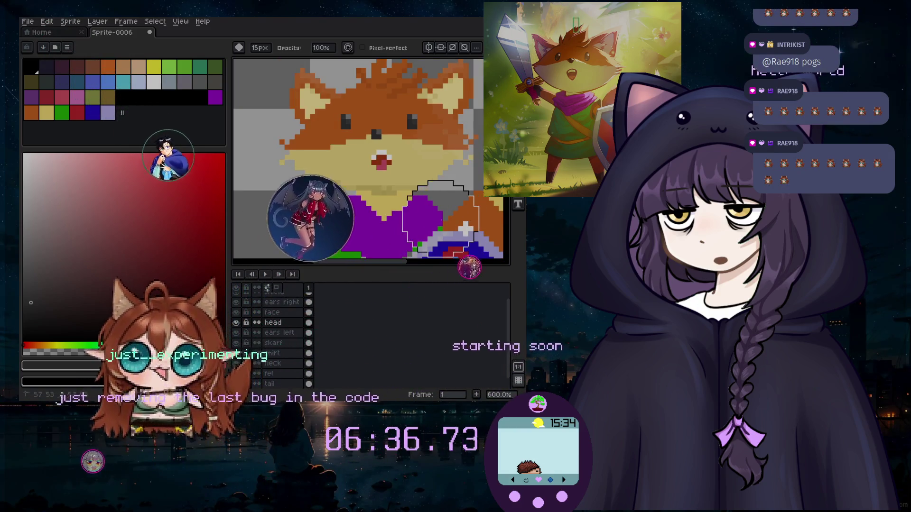
scroll(445, 216, "down", 2)
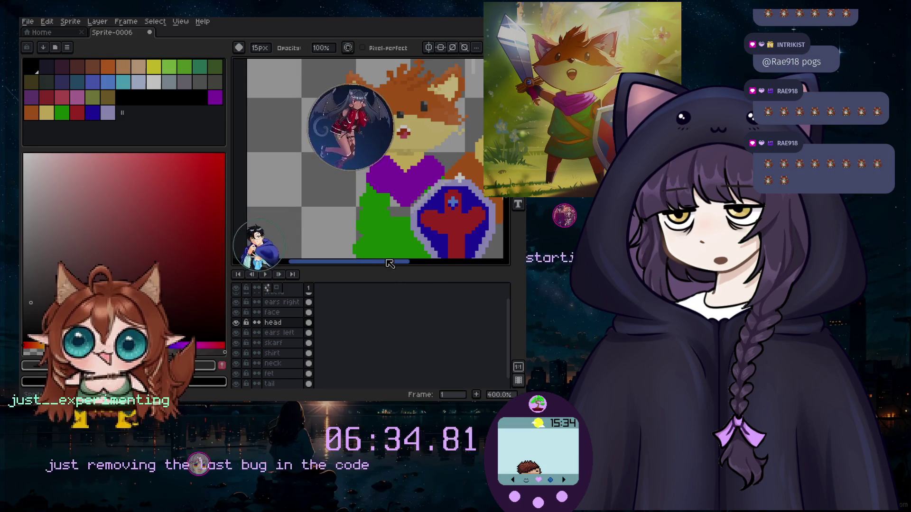
scroll(474, 211, "right", 3)
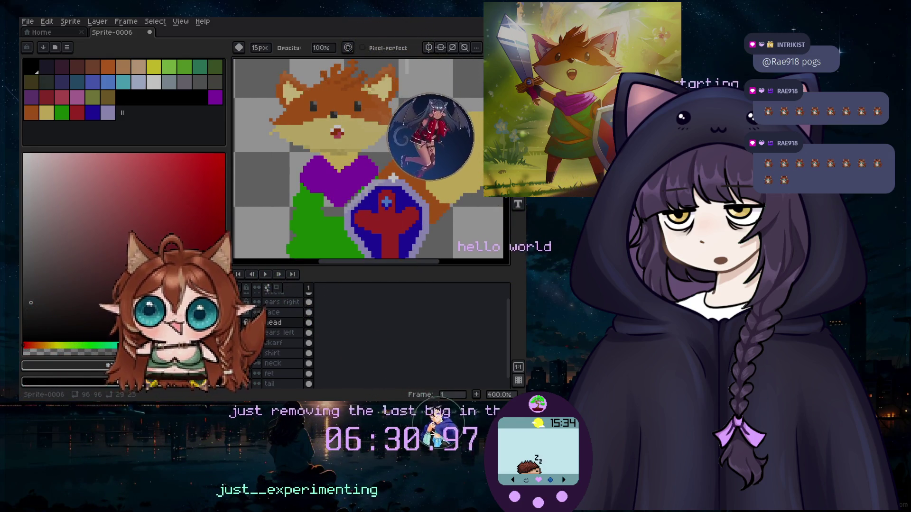
key("i")
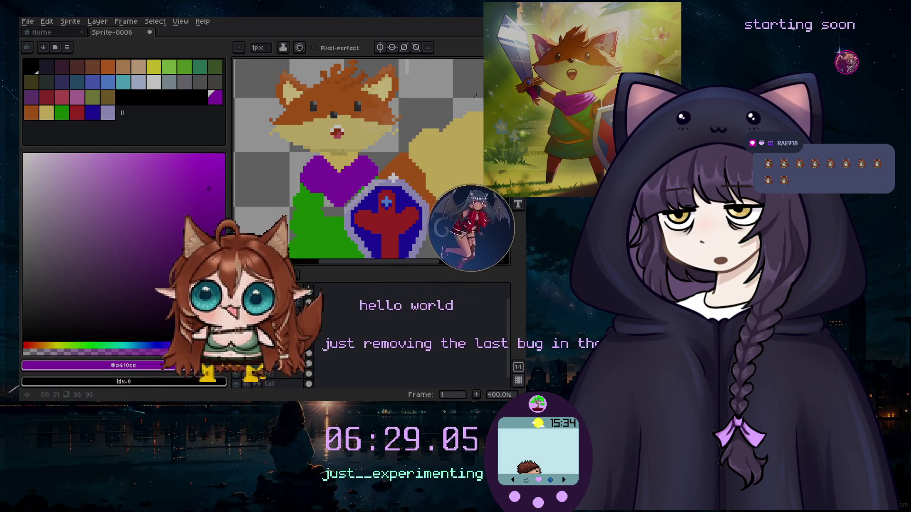
Try canvas colours, settle on a 3px brush and lower the drawing colour's opacity.
left_click(317, 158, "alt")
scroll(317, 158, "up", 1)
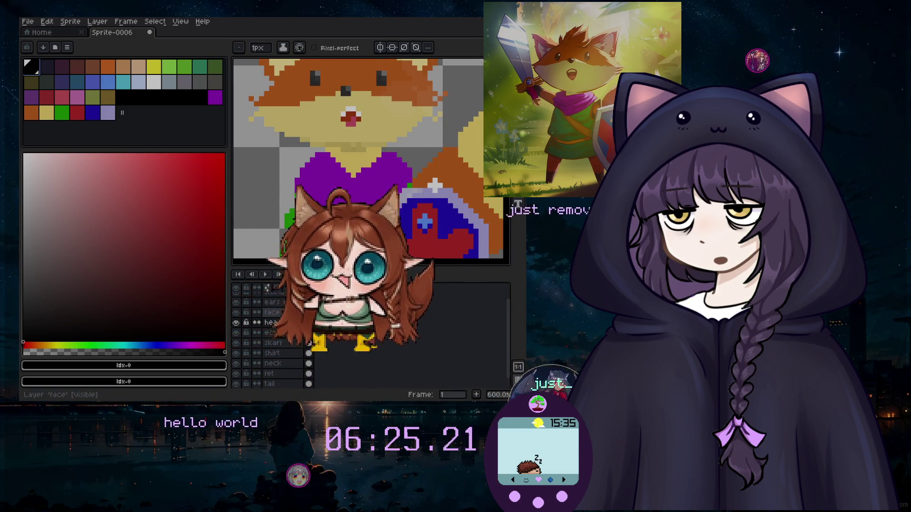
left_click(272, 322, "ctrl")
scroll(360, 193, "up", 4)
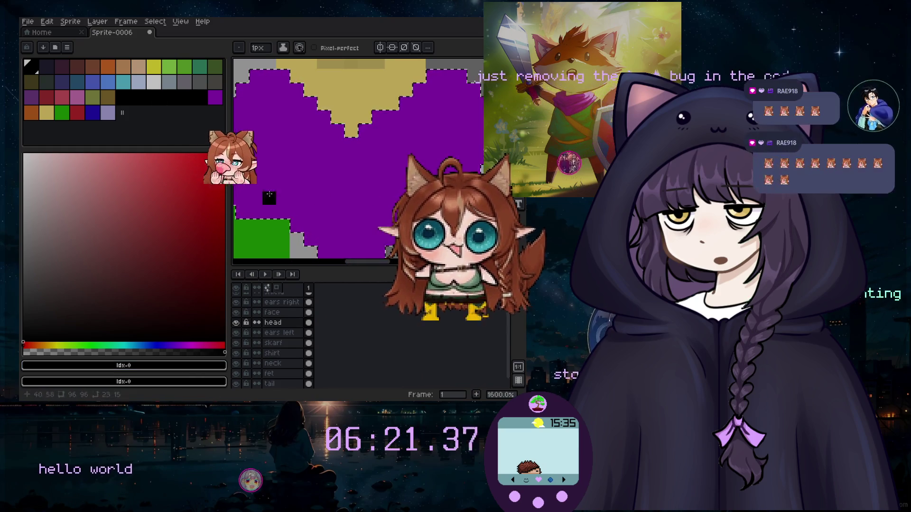
left_click_drag(218, 200, 86, 346)
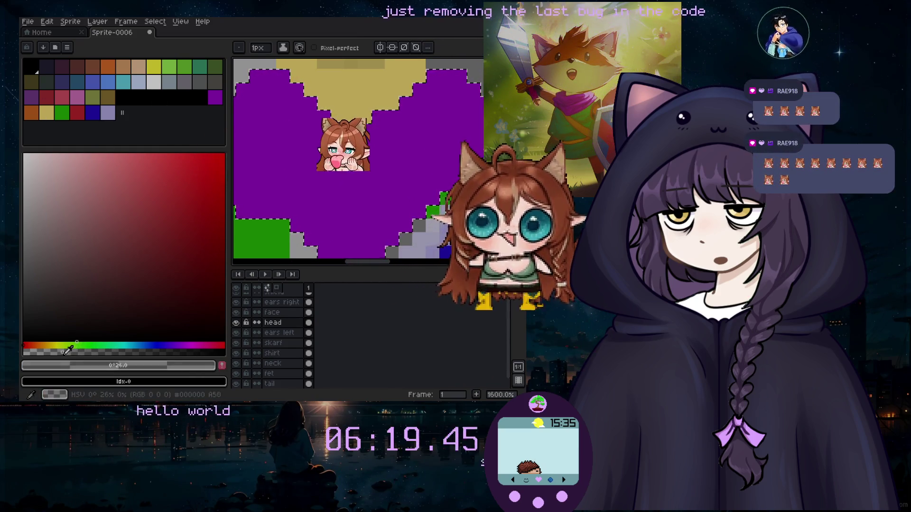
key("plus")
key("plus")
key("plus")
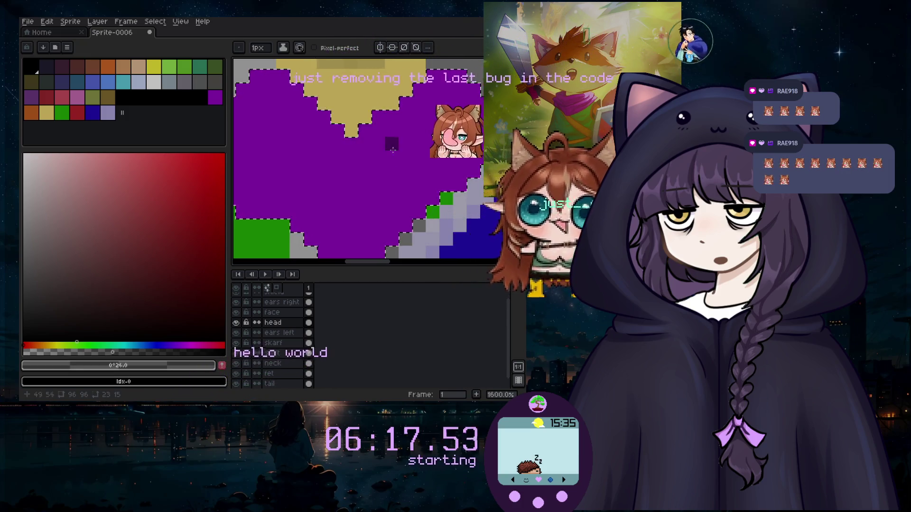
key("minus")
left_click(49, 353)
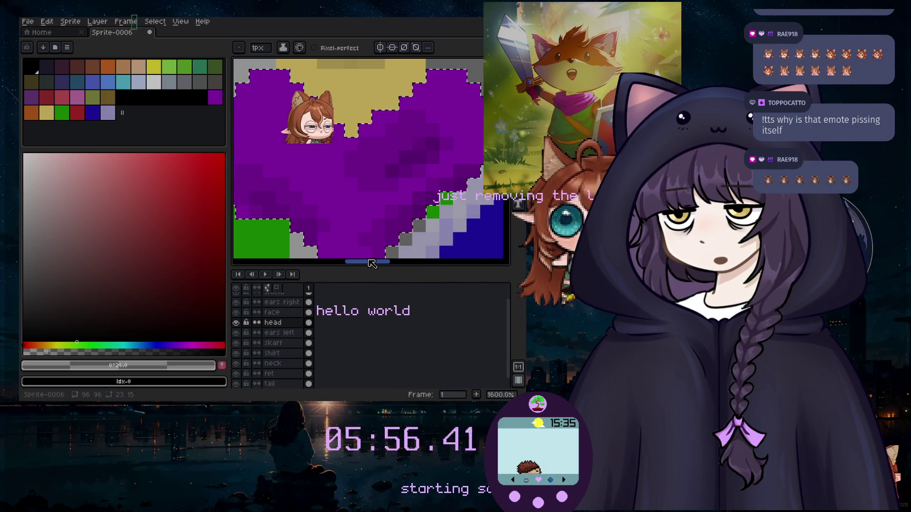
Widen the purple scarf with horizontal strokes, then pick near-white and a 5px brush.
left_click_drag(371, 263, 356, 263)
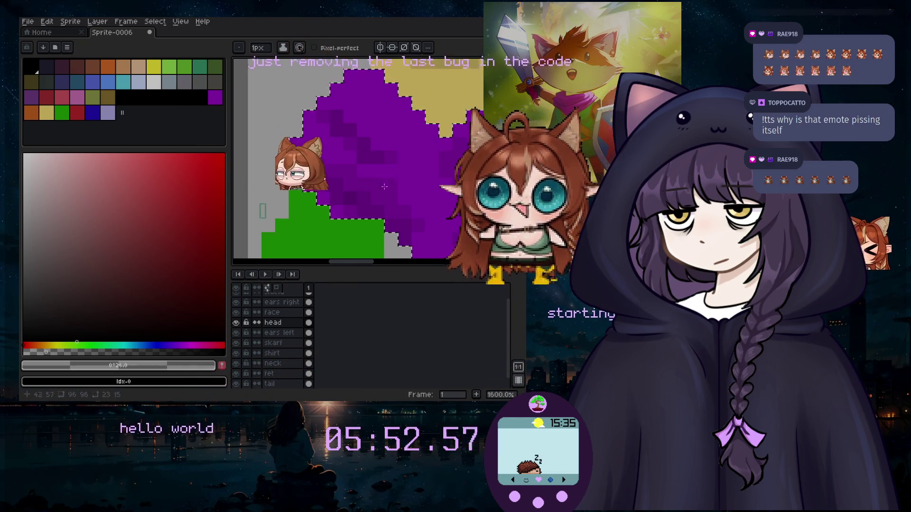
left_click_drag(343, 263, 409, 262)
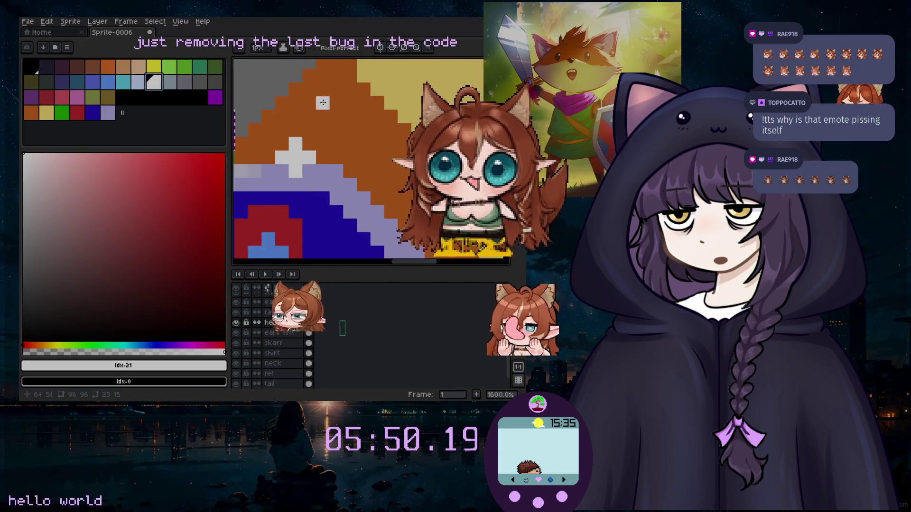
left_click(105, 345)
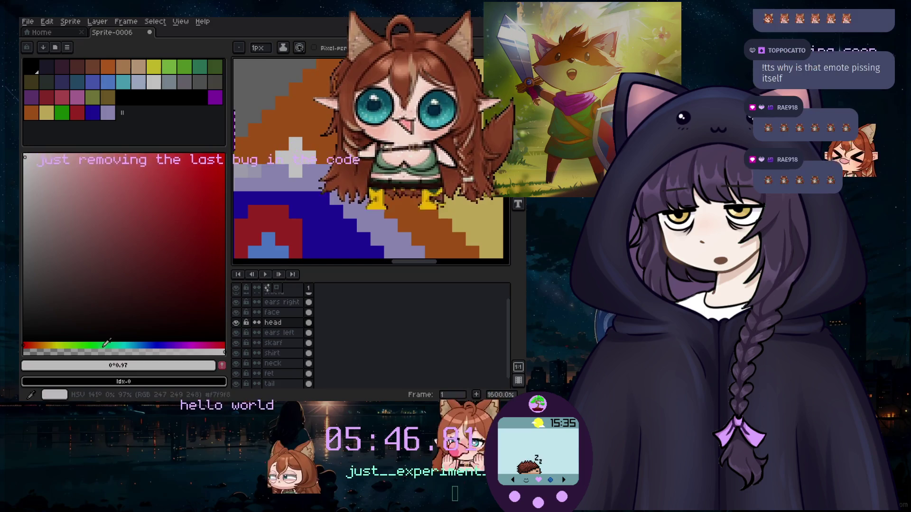
left_click_drag(413, 262, 358, 262)
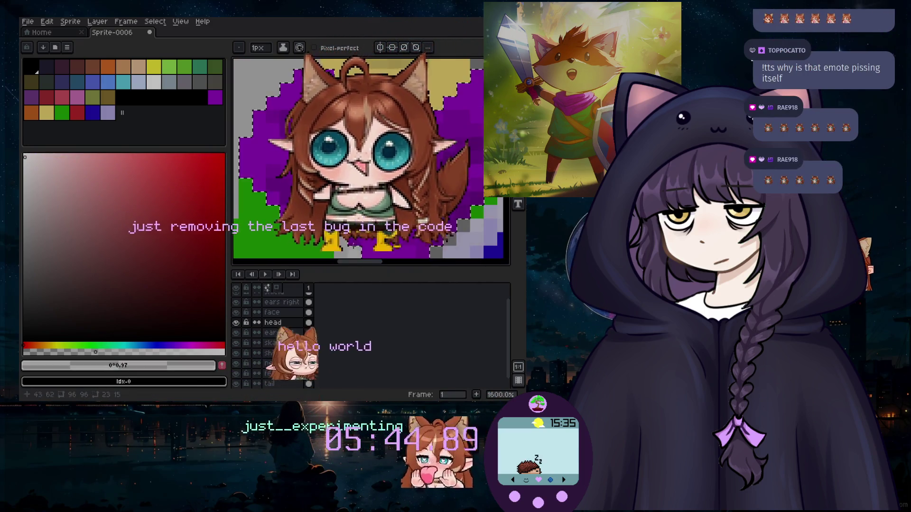
key("plus")
key("plus")
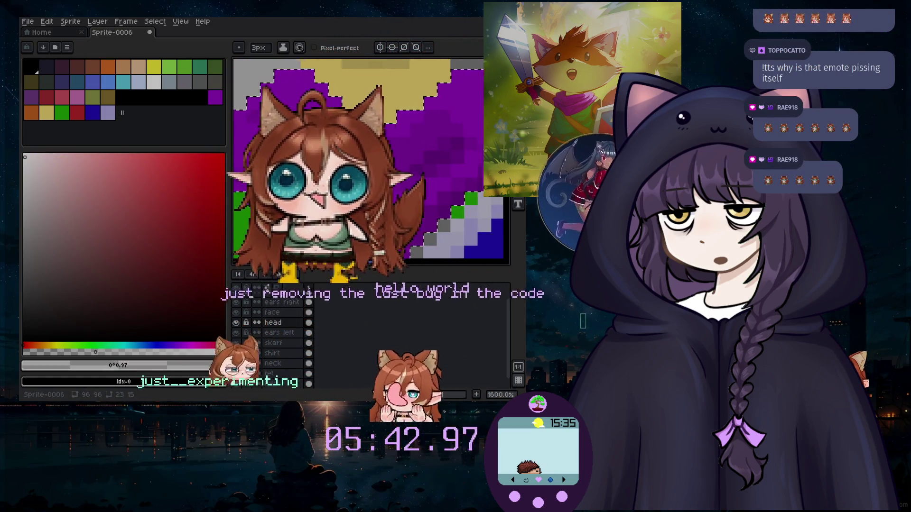
left_click_drag(427, 214, 379, 175)
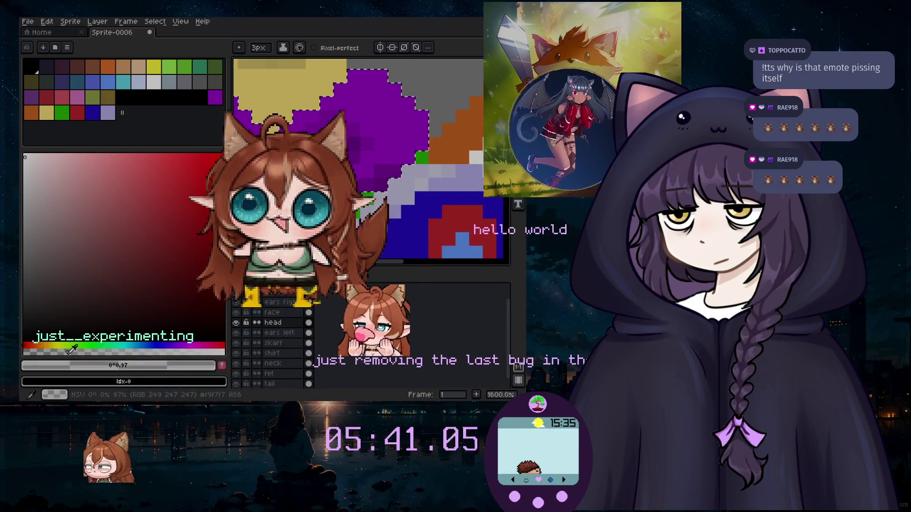
key("plus")
key("plus")
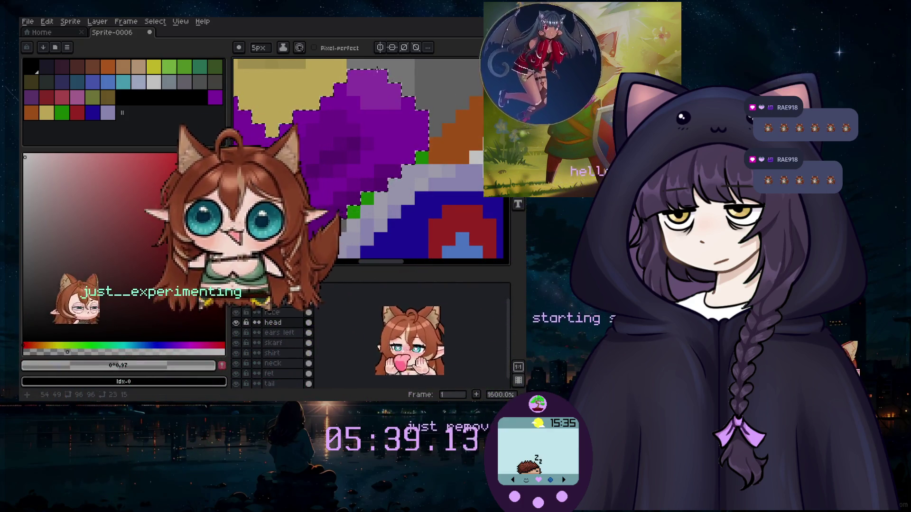
scroll(378, 163, "down", 1)
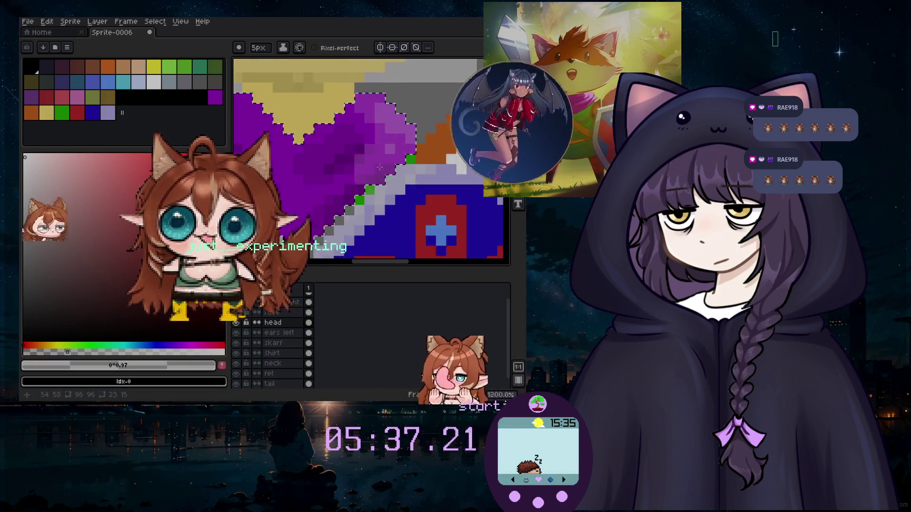
scroll(378, 163, "down", 2)
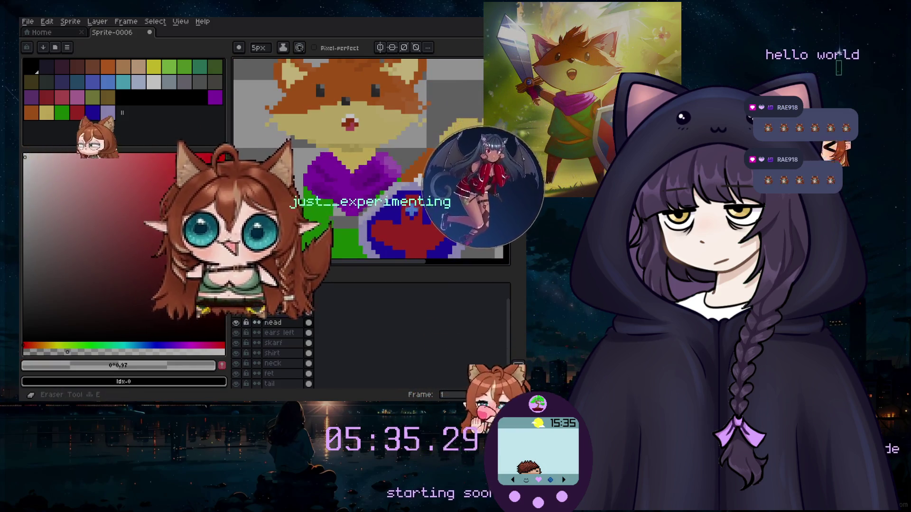
Toggle the head layer's visibility off and on, then set the brush to 3px.
key("b")
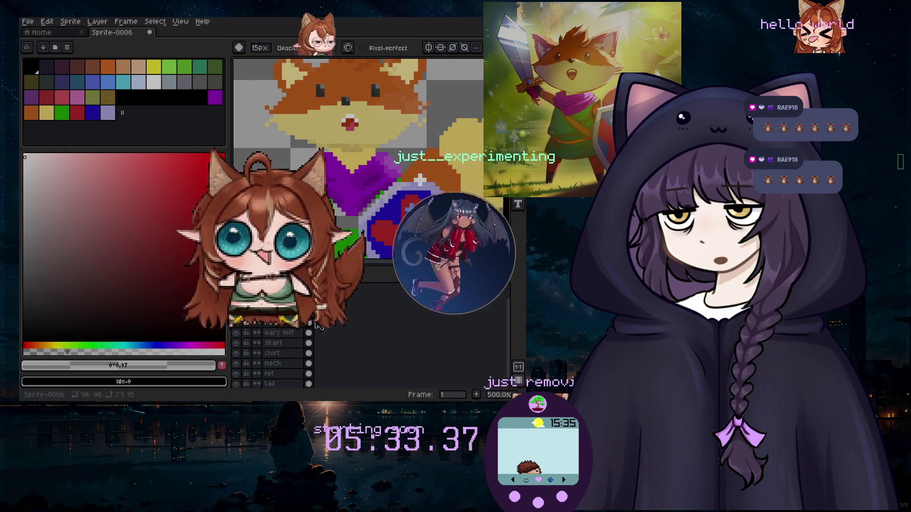
left_click(236, 324)
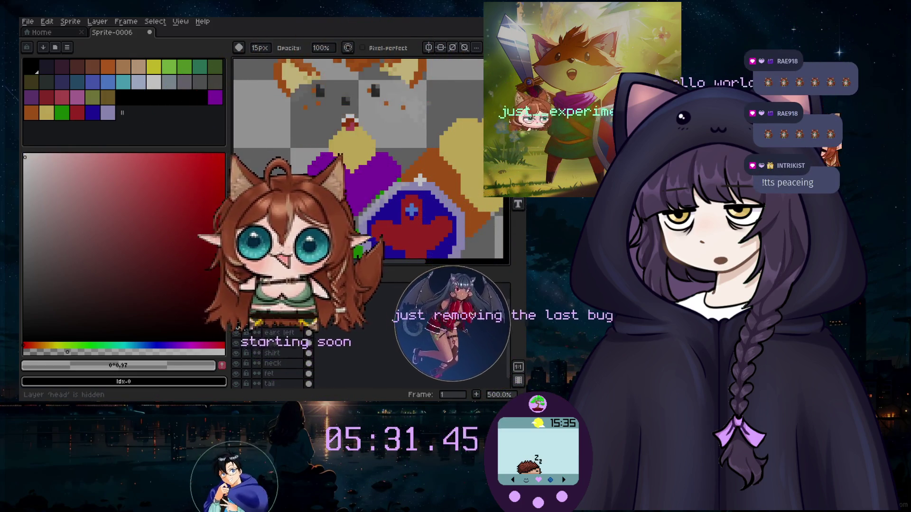
left_click(236, 323)
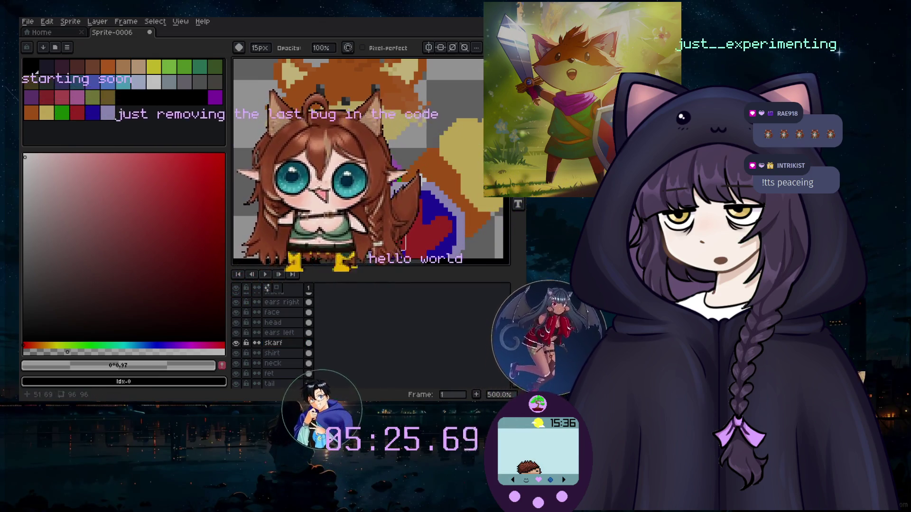
key("minus")
key("minus")
key("minus")
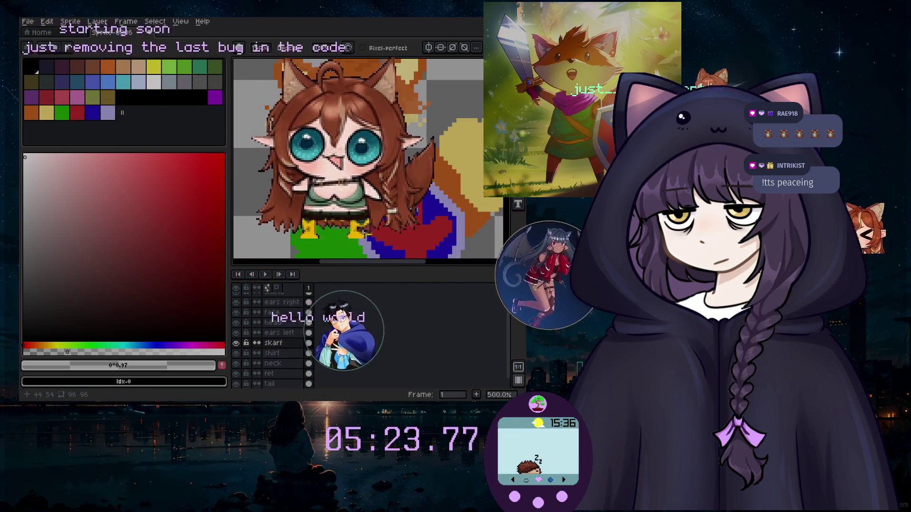
key("minus")
key("minus")
key("minus")
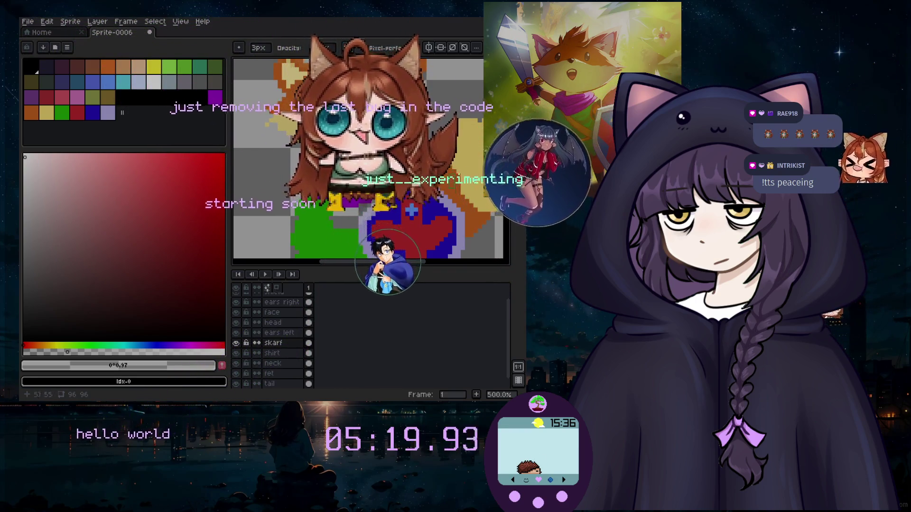
Zoom in on the scarf, tunic and shield and pick the orange palette swatch.
scroll(437, 158, "up", 1)
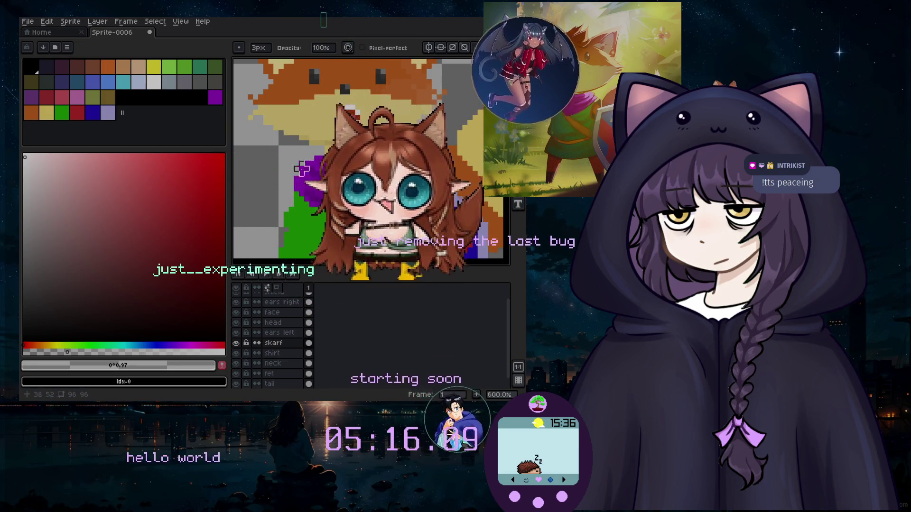
scroll(297, 176, "right", 3)
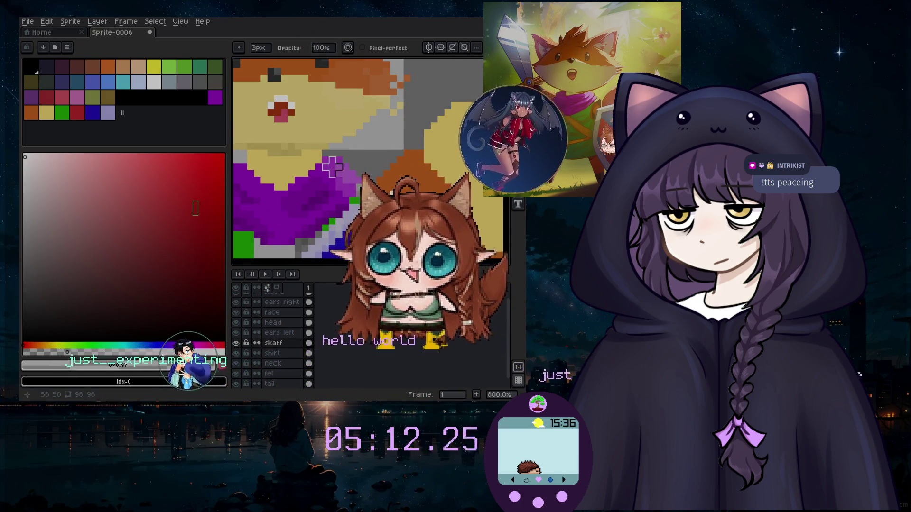
scroll(346, 166, "down", 2)
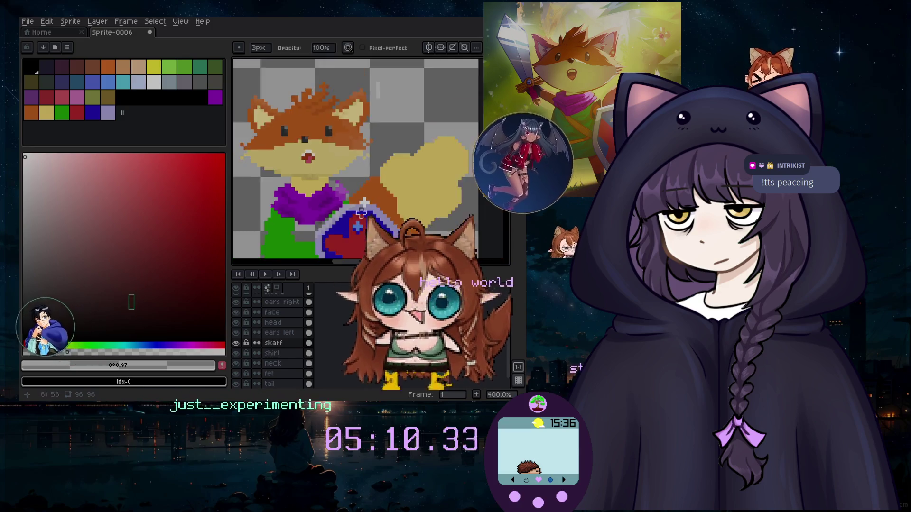
scroll(346, 166, "down", 1)
scroll(333, 223, "up", 2)
scroll(333, 223, "up", 1)
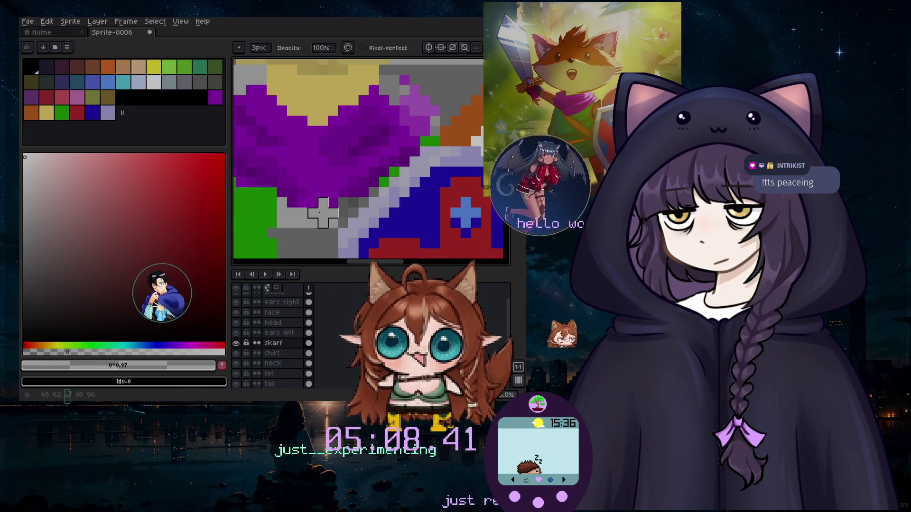
scroll(313, 213, "down", 4)
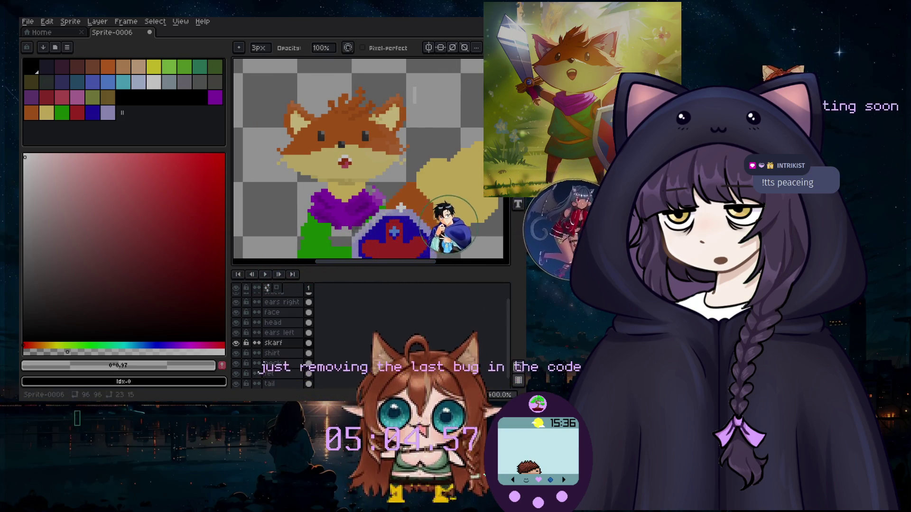
scroll(354, 159, "down", 3)
scroll(354, 158, "left", 2)
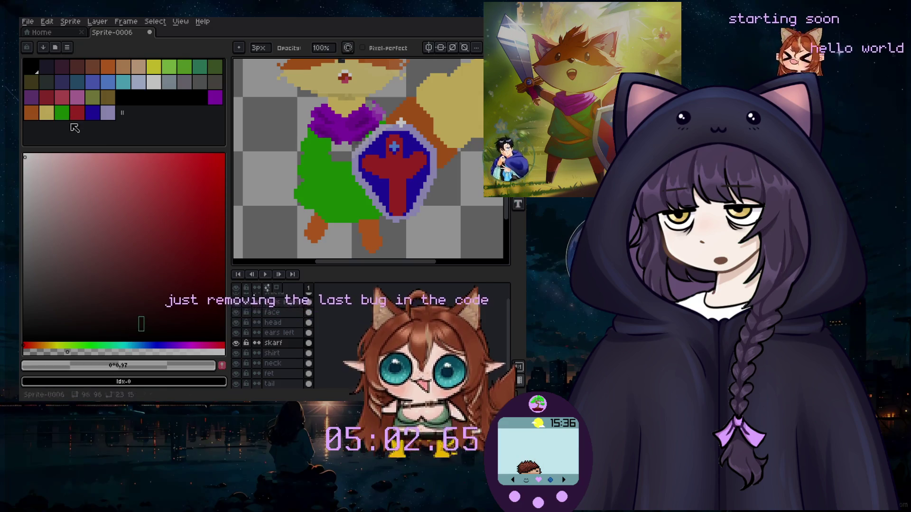
left_click(40, 115)
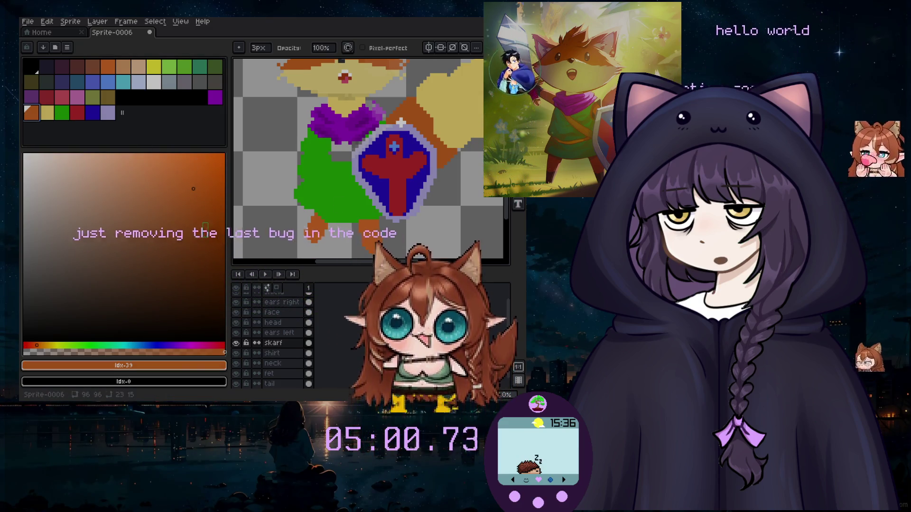
Darken the orange and draw a short diagonal line on the shirt layer.
left_click(191, 221)
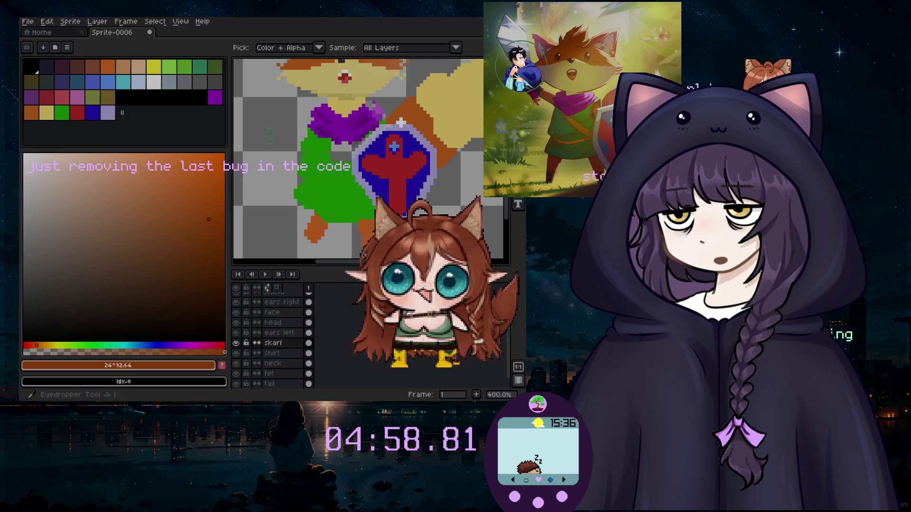
key("l")
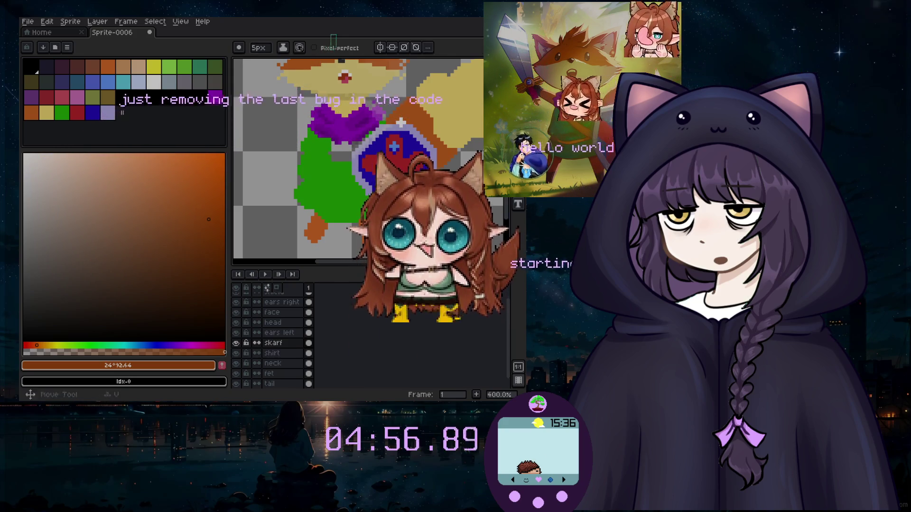
left_click(285, 353)
key("plus")
key("plus")
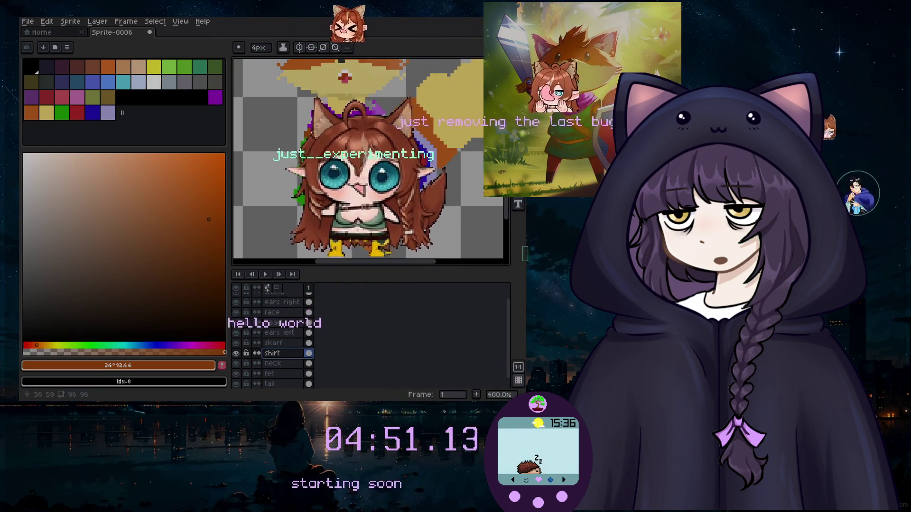
left_click_drag(365, 218, 373, 212)
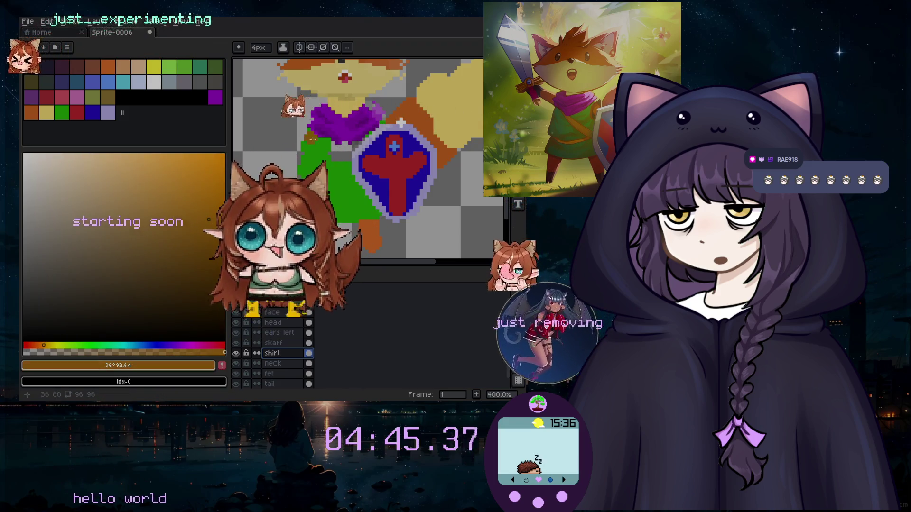
Try golden, red-orange and yellow-green hues in the colour picker.
left_click(43, 345)
left_click(147, 182)
left_click(167, 209)
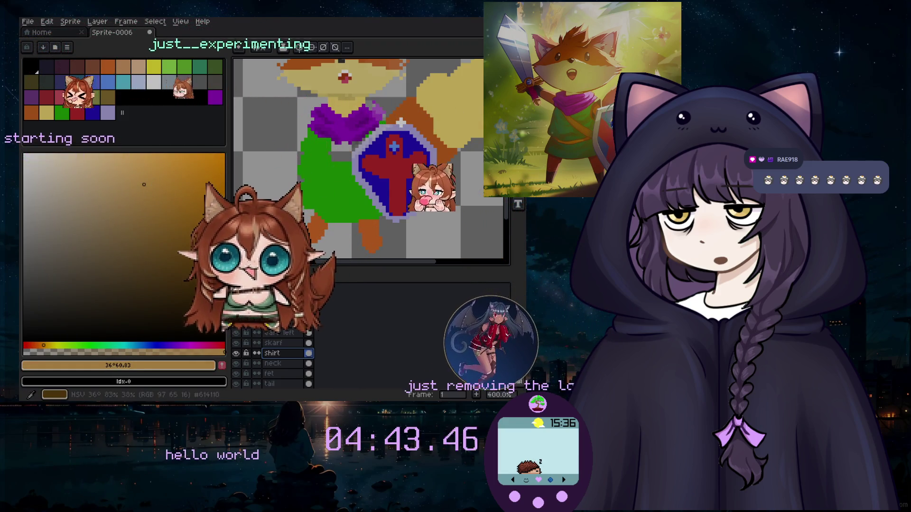
left_click(33, 345)
left_click(180, 203)
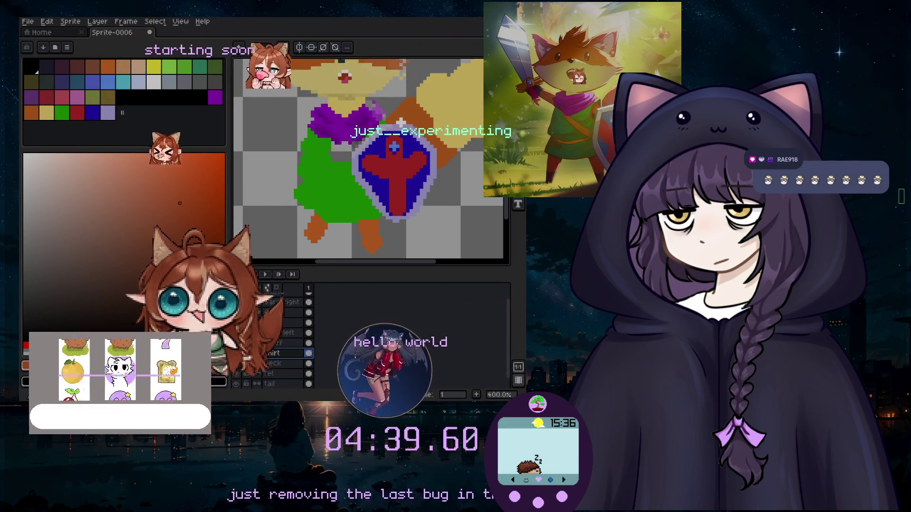
left_click(62, 345)
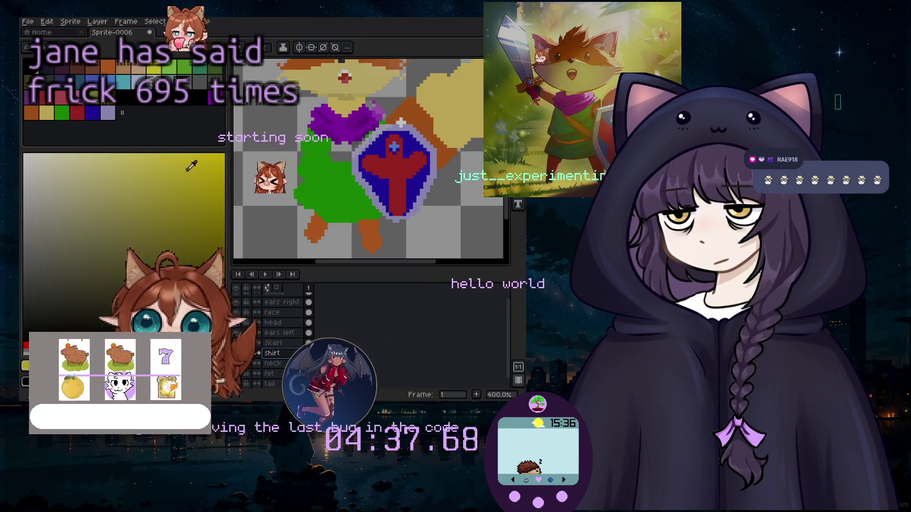
left_click(302, 163)
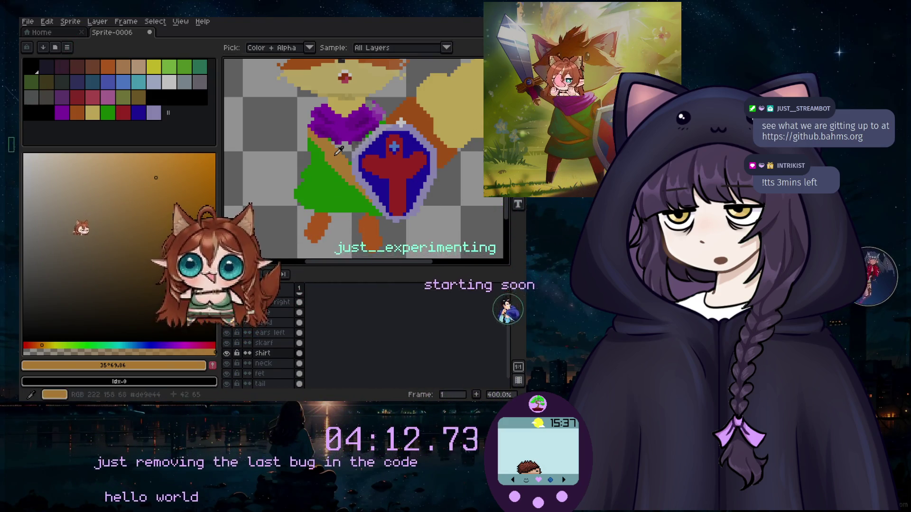
Sample an orange tone and draw a tan curve across the green tunic.
left_click(394, 176, "alt")
scroll(309, 200, "up", 2)
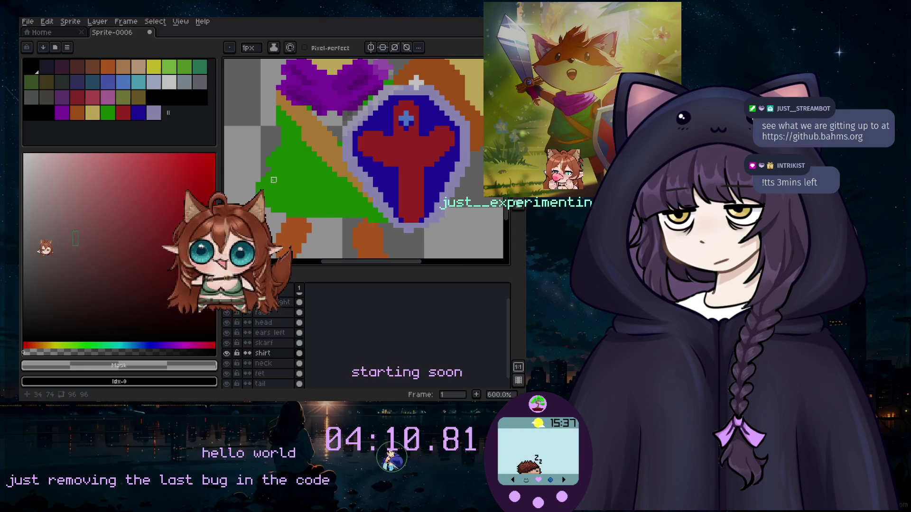
key("shift+l")
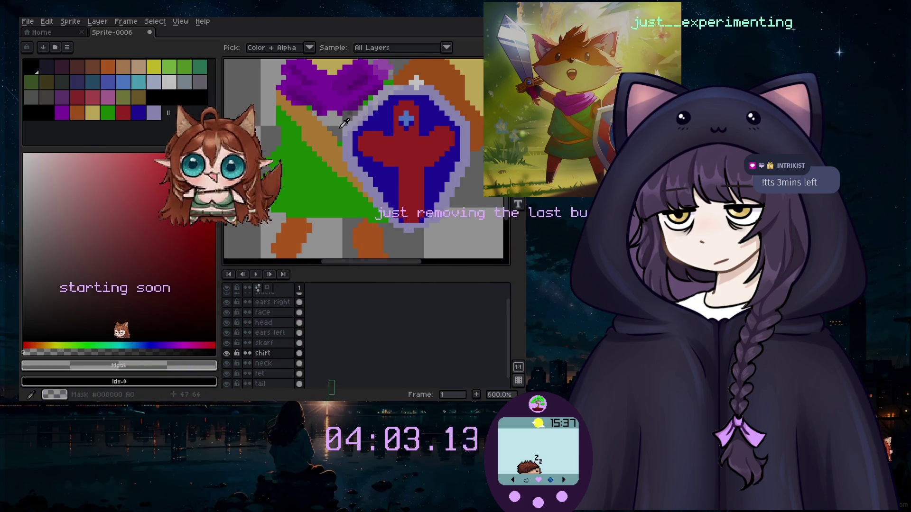
left_click(477, 109)
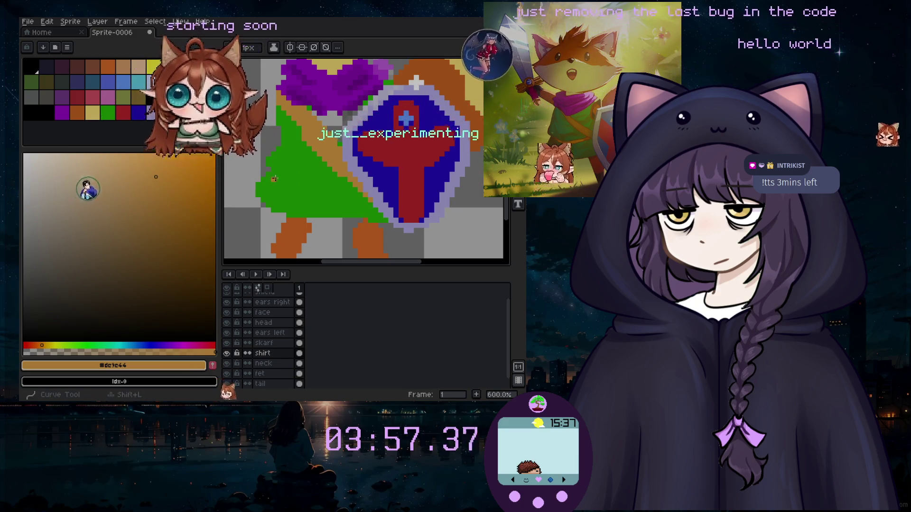
left_click_drag(269, 172, 314, 191)
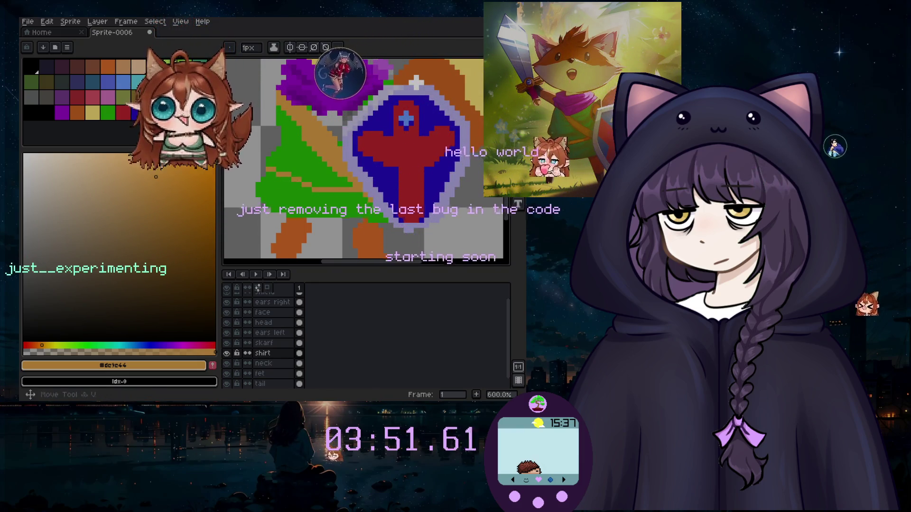
Pick the tunic green, then black, from the palette and zoom in closer.
left_click(109, 113)
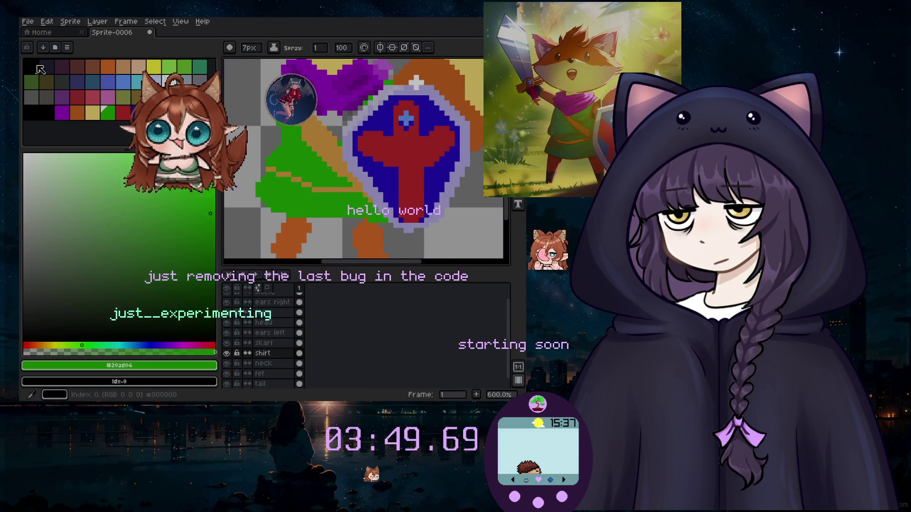
left_click(38, 67)
left_click(286, 143)
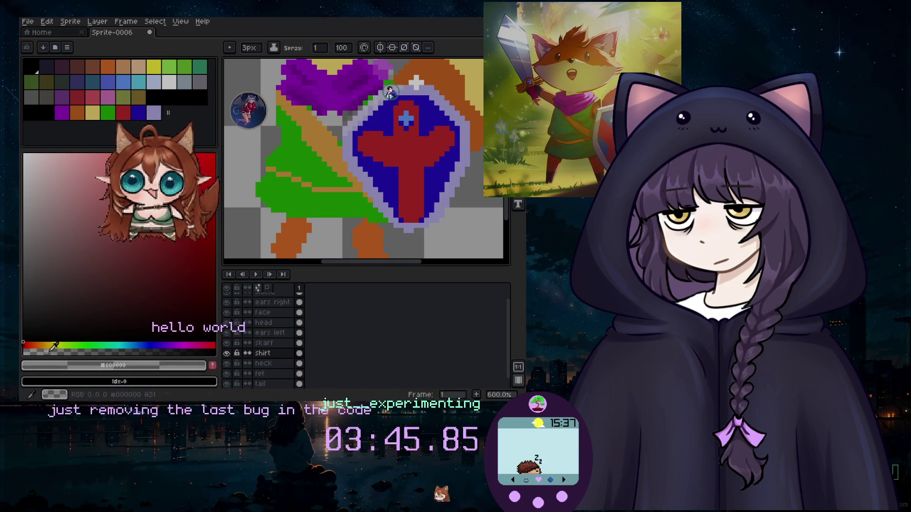
scroll(294, 161, "up", 3)
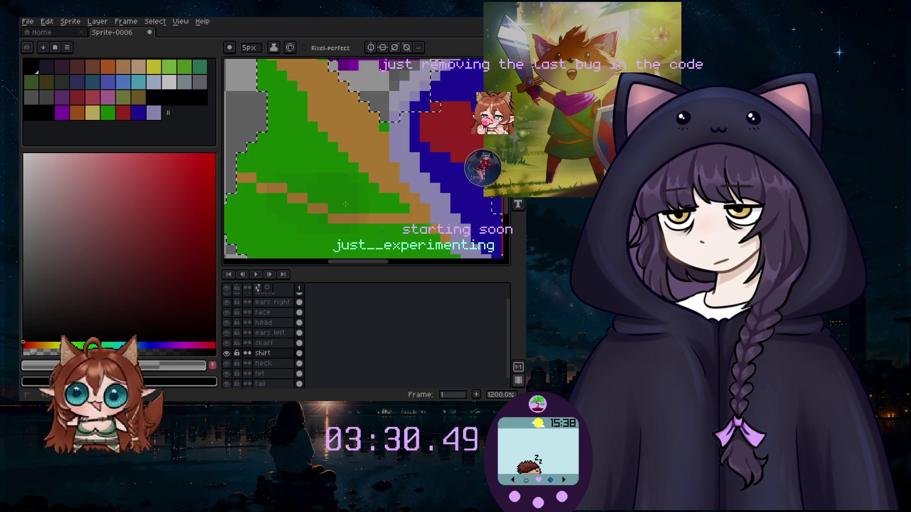
Zoom out to the whole fox and eyedrop the tunic's green as drawing colour.
scroll(369, 220, "down", 4)
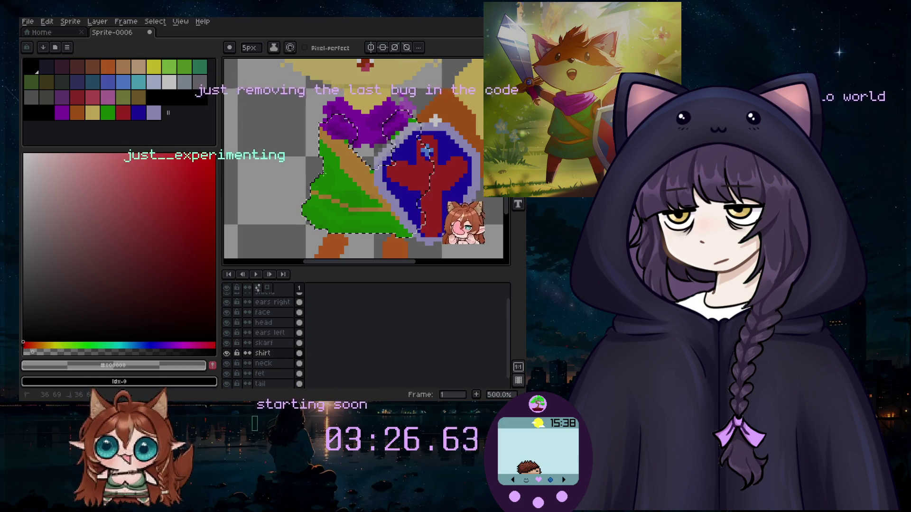
scroll(435, 121, "down", 1)
scroll(368, 128, "down", 1)
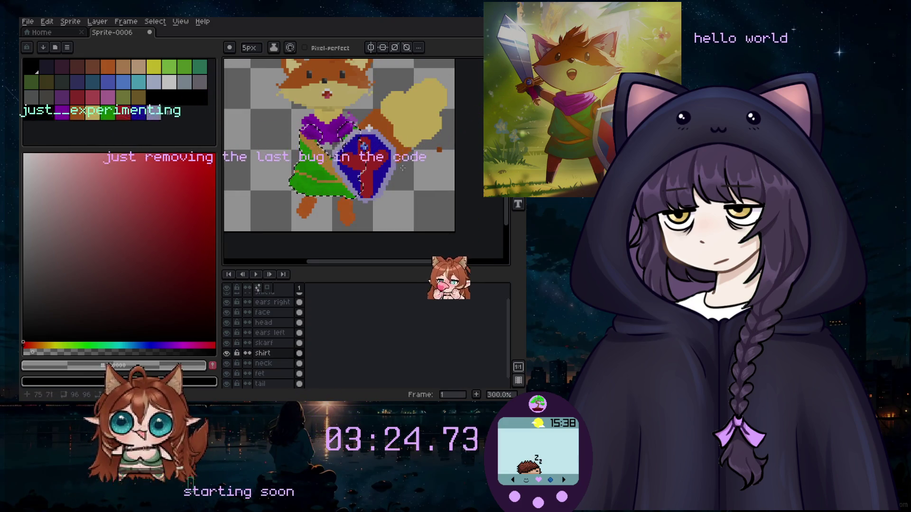
left_click(315, 159)
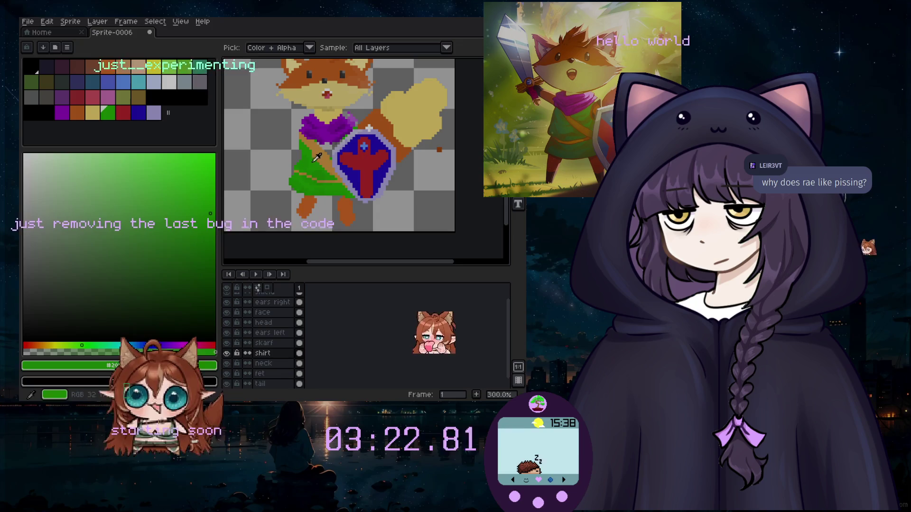
scroll(300, 142, "up", 3)
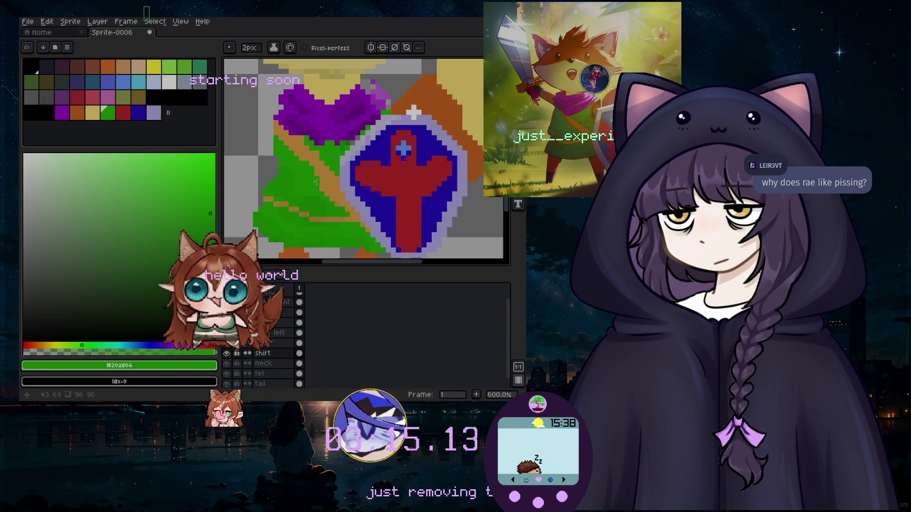
scroll(321, 186, "down", 4)
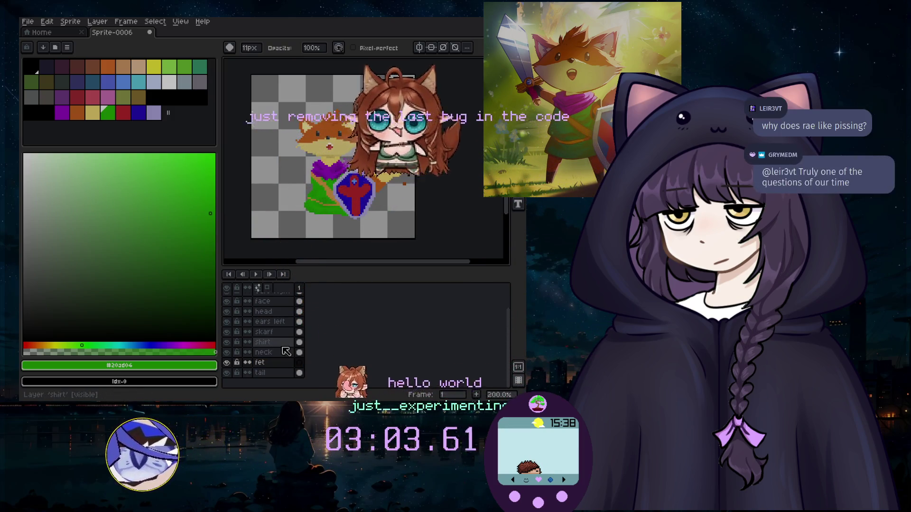
Eyedrop the fox's orange fur, #ce6720, as the drawing colour.
scroll(317, 178, "up", 2)
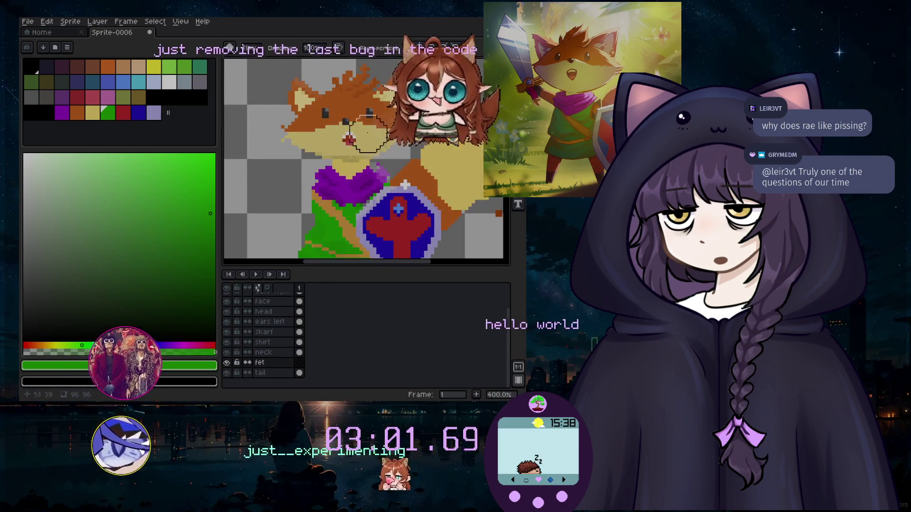
scroll(331, 171, "down", 2)
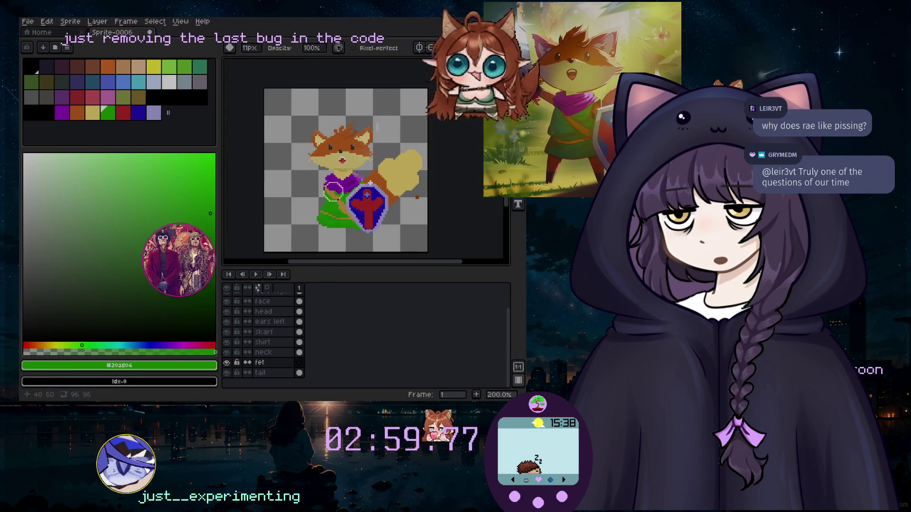
key("i")
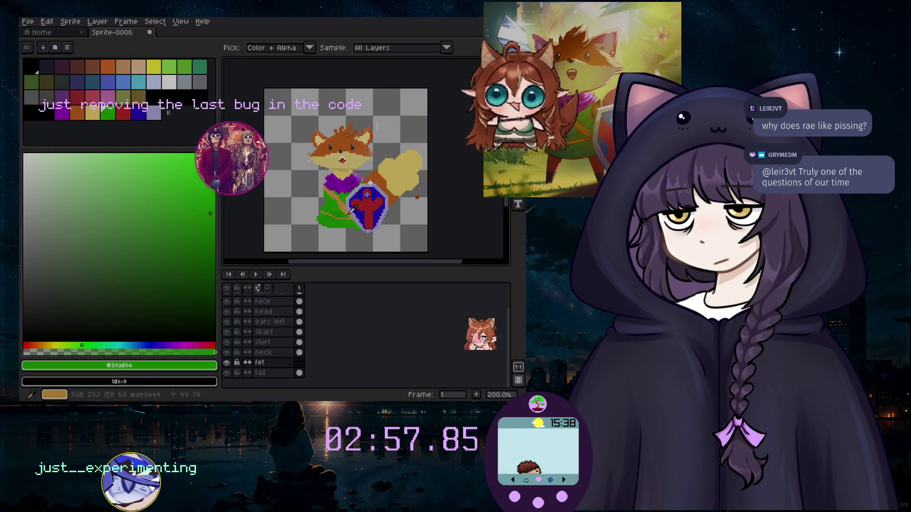
left_click(380, 184)
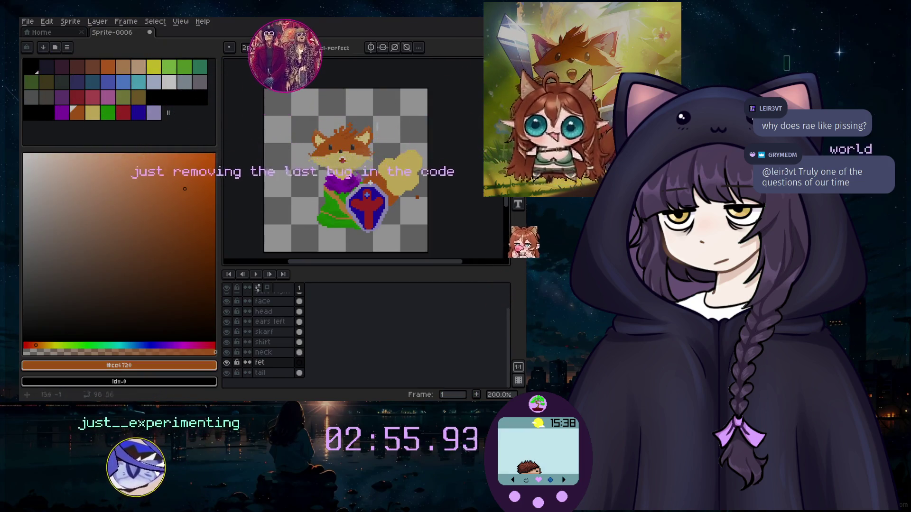
Add a new empty Layer 1 above the fet layer.
left_click(97, 21)
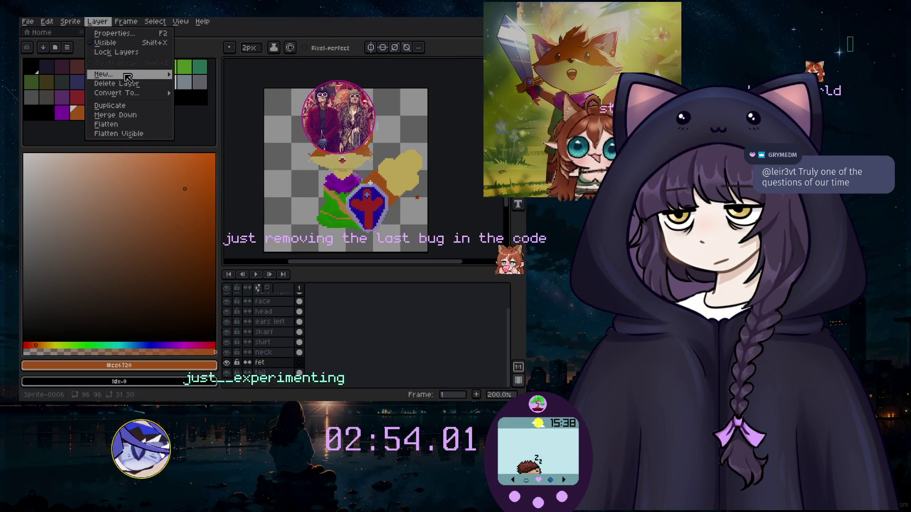
left_click(200, 75)
scroll(308, 228, "up", 3)
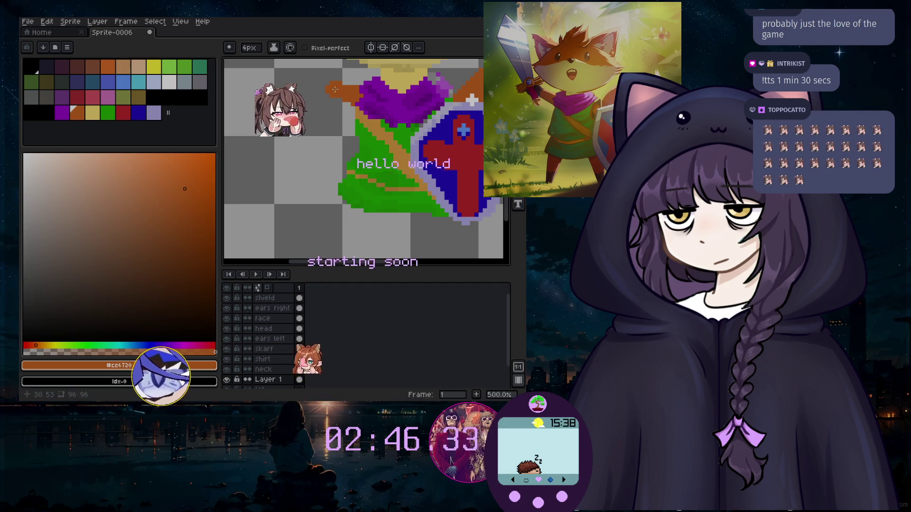
Sample the shield's pale lavender, #b4aee6, as the drawing colour.
scroll(335, 89, "down", 2)
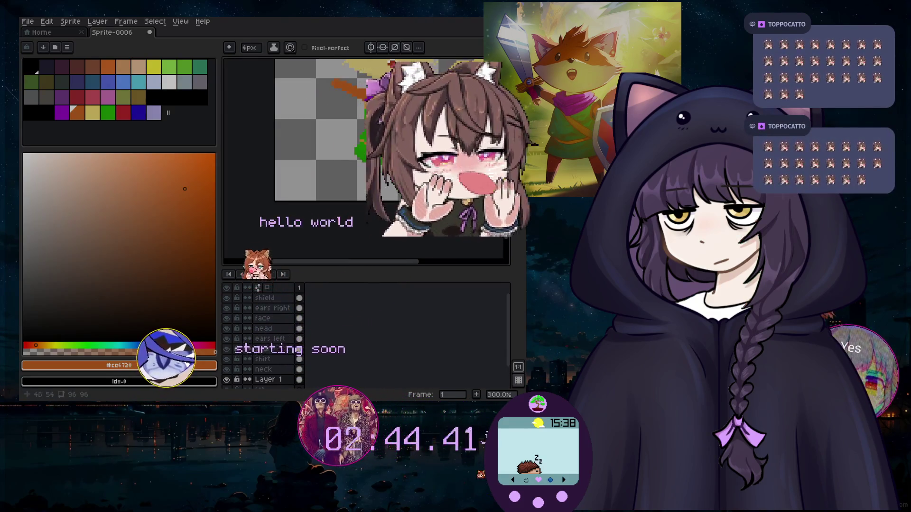
key("i")
left_click(422, 99)
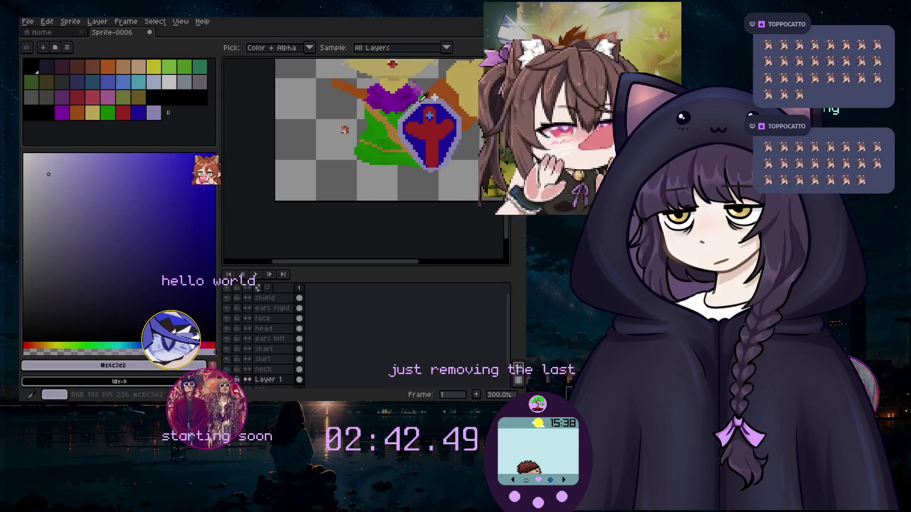
left_click(138, 112)
key("b")
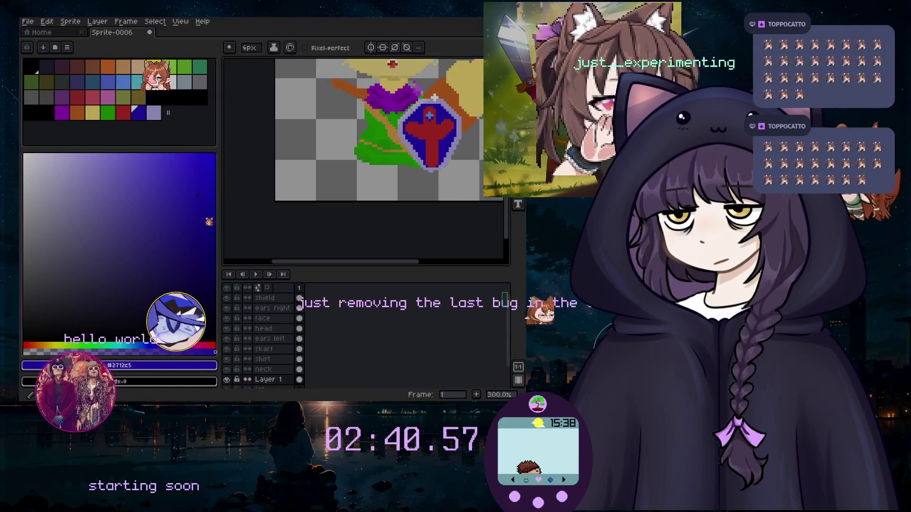
scroll(418, 97, "down", 1)
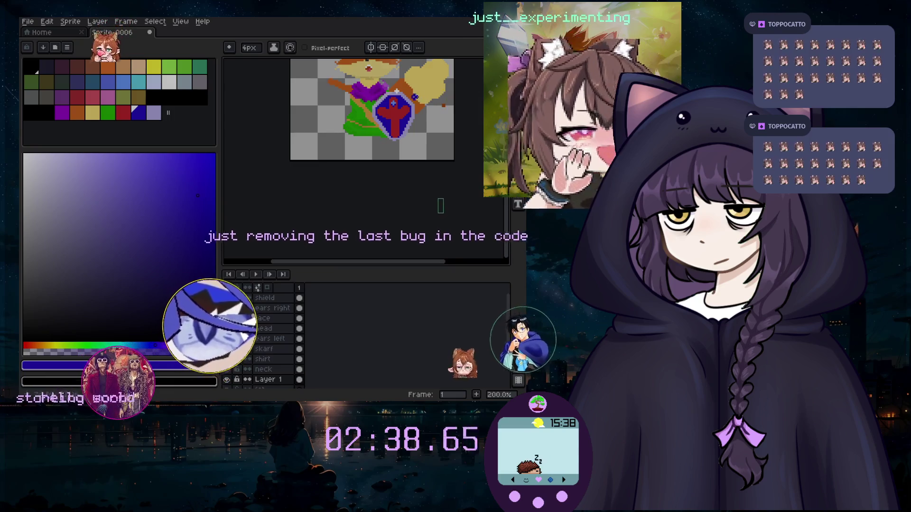
key("i")
left_click(415, 109)
key("b")
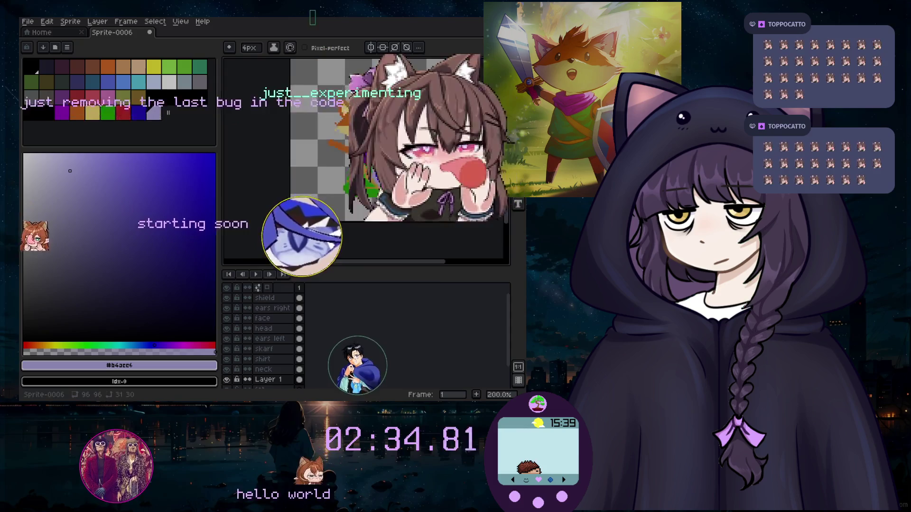
Draw the lavender sword blade as a vertical line left of the fox.
scroll(312, 81, "up", 2)
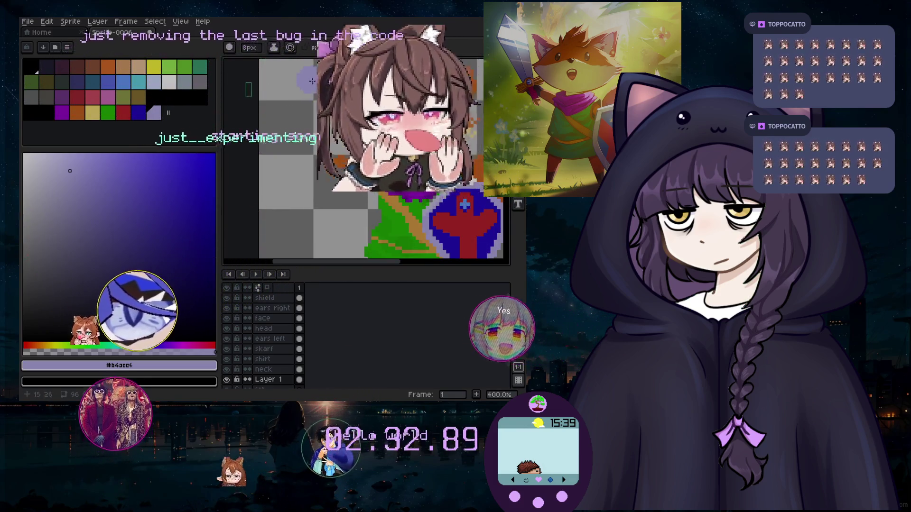
key("l")
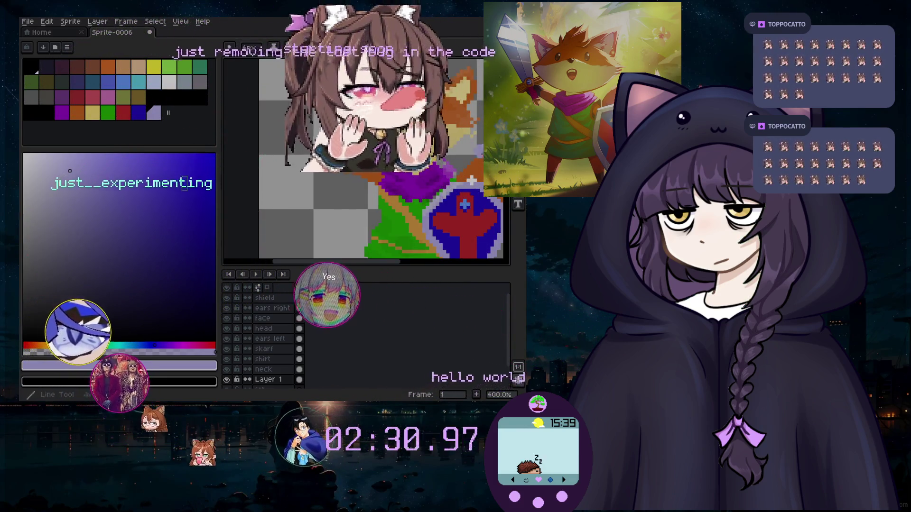
left_click_drag(310, 138, 307, 224)
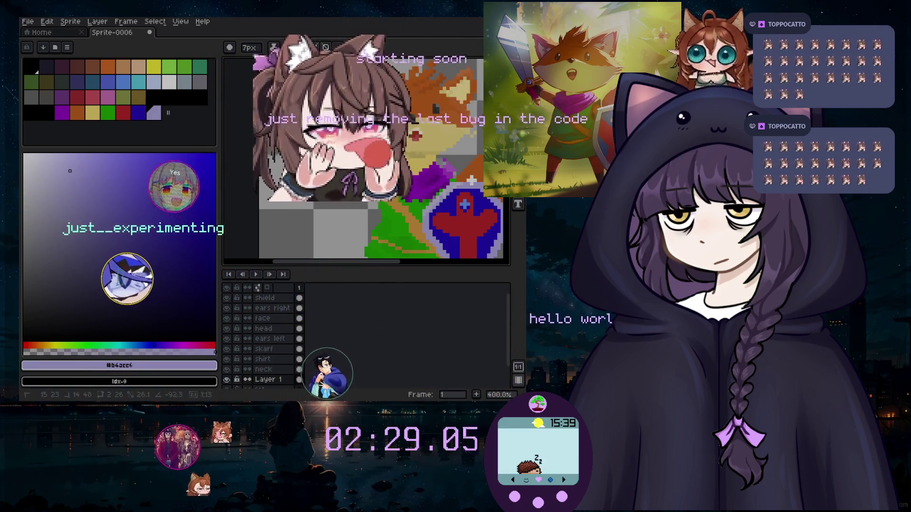
key("e")
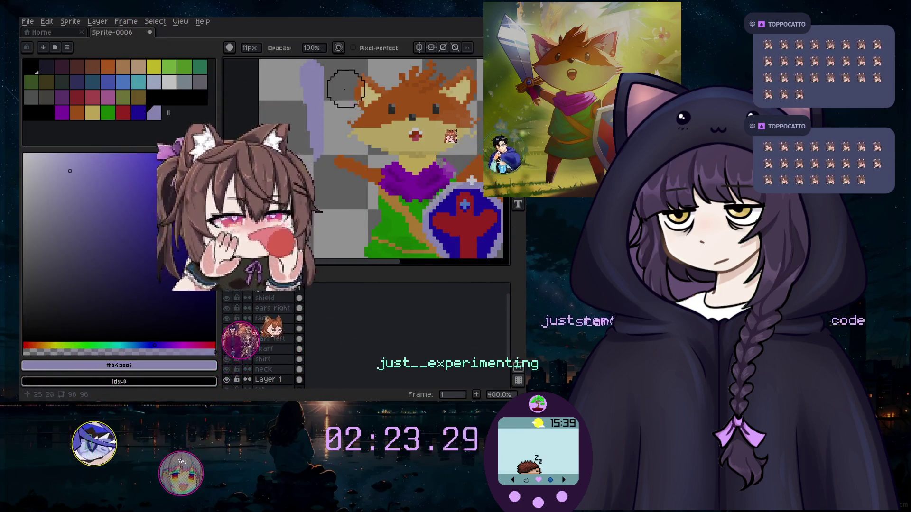
Reshape the fox's brown hand on the sword, undoing a stray stroke on the head.
key("b")
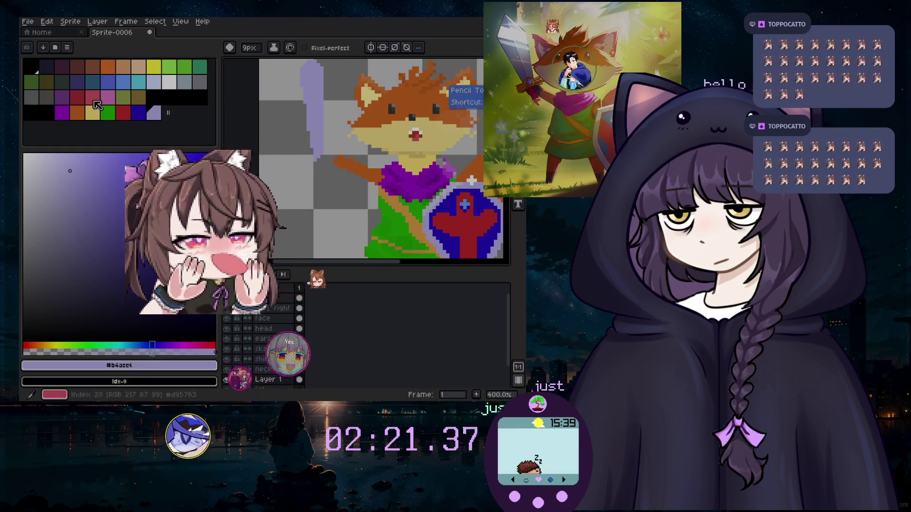
left_click(93, 67)
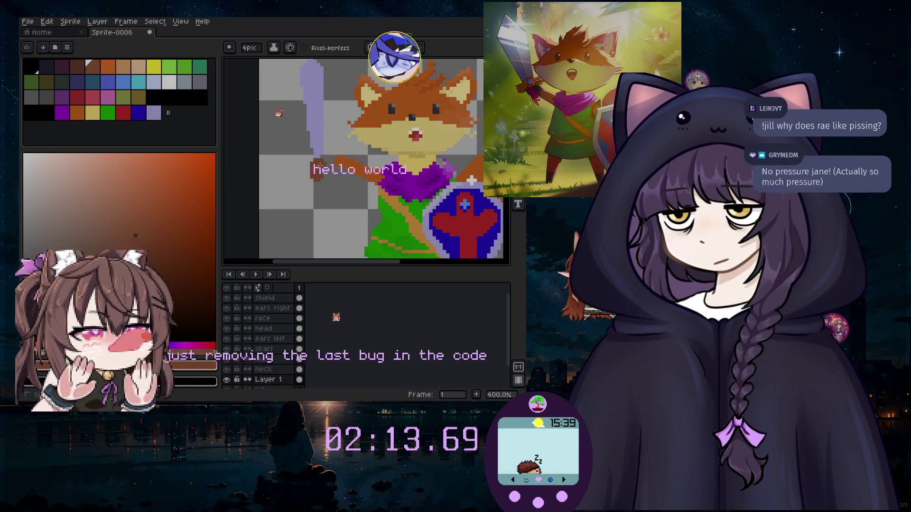
key("ctrl+z")
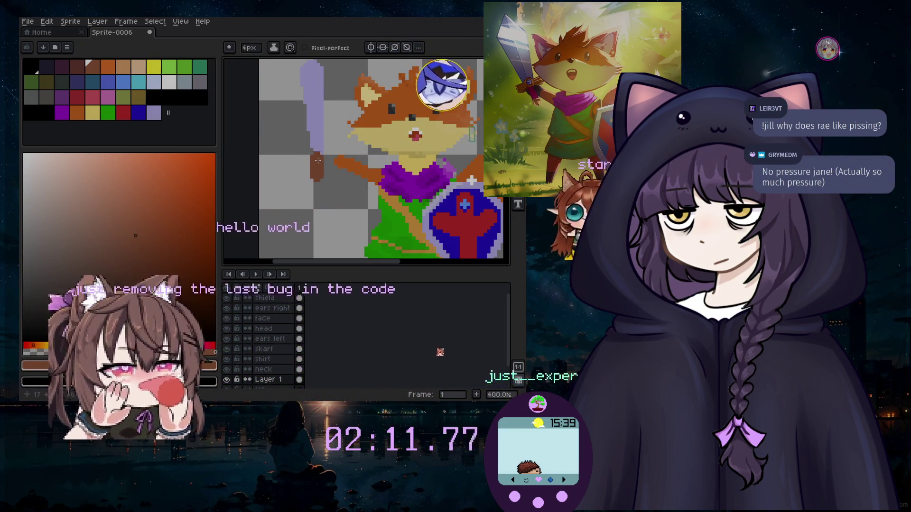
left_click_drag(328, 156, 310, 153)
scroll(311, 154, "down", 2)
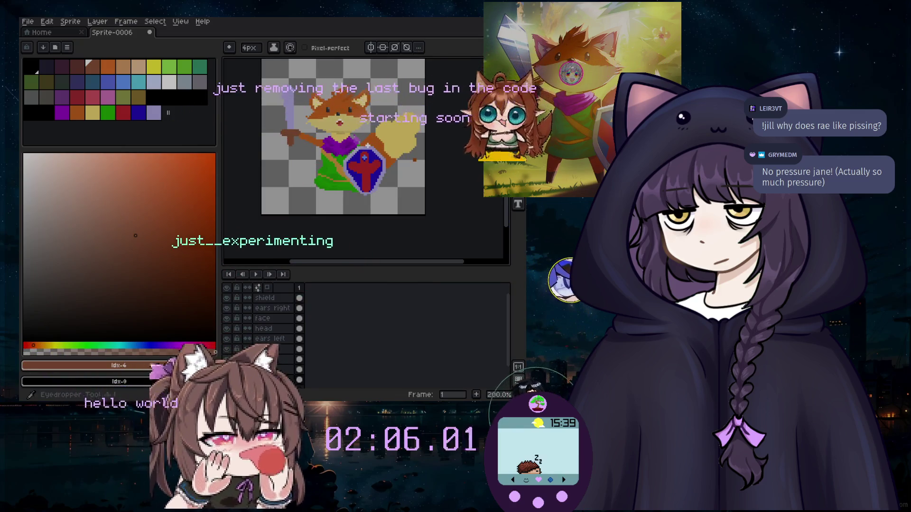
Eyedrop the sprite's pale yellow #f7da71 as drawing colour and return to the brush.
left_click(368, 145, "alt")
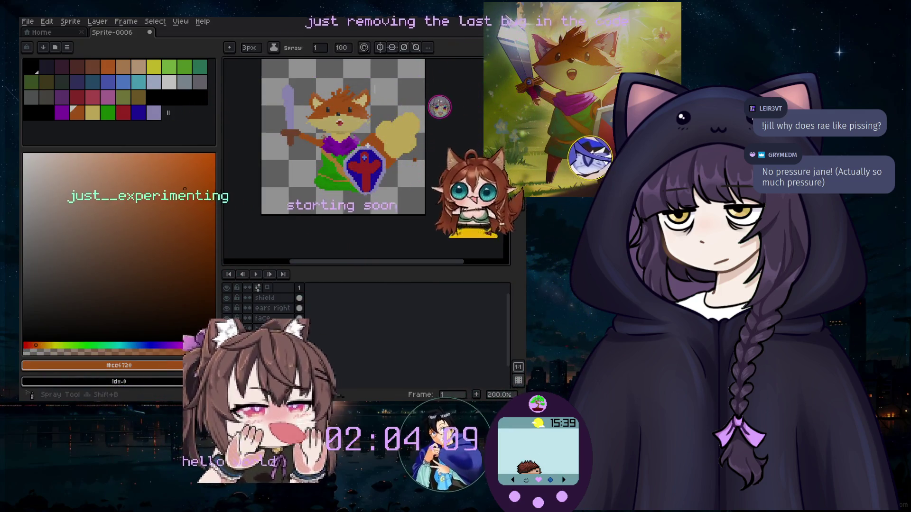
scroll(306, 124, "up", 4)
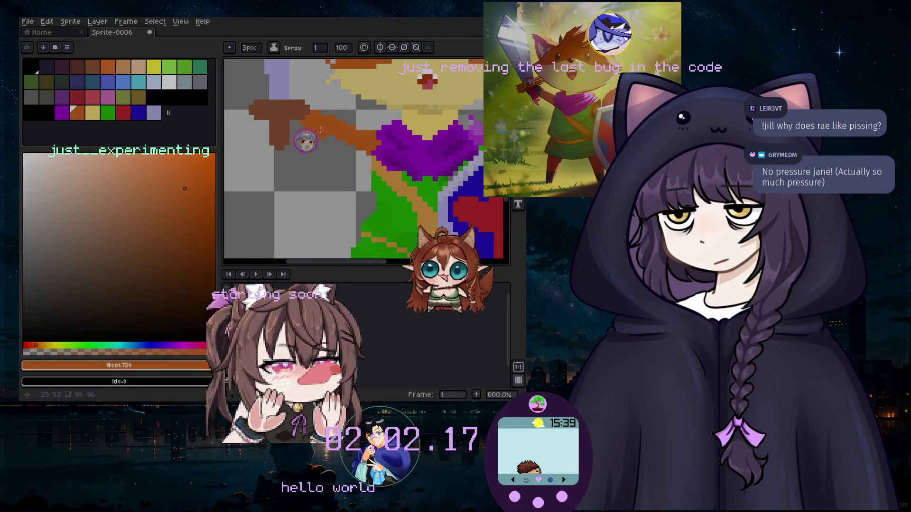
scroll(348, 156, "down", 4)
key("e")
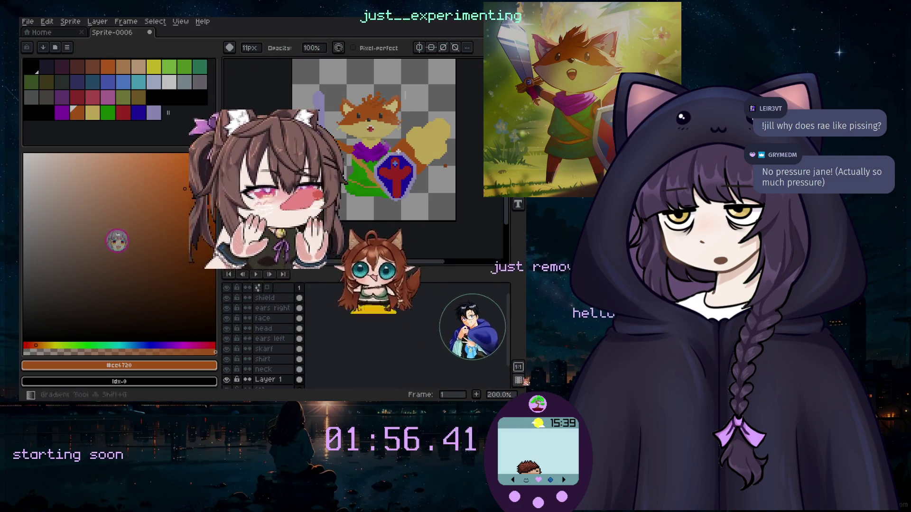
left_click(445, 140, "alt")
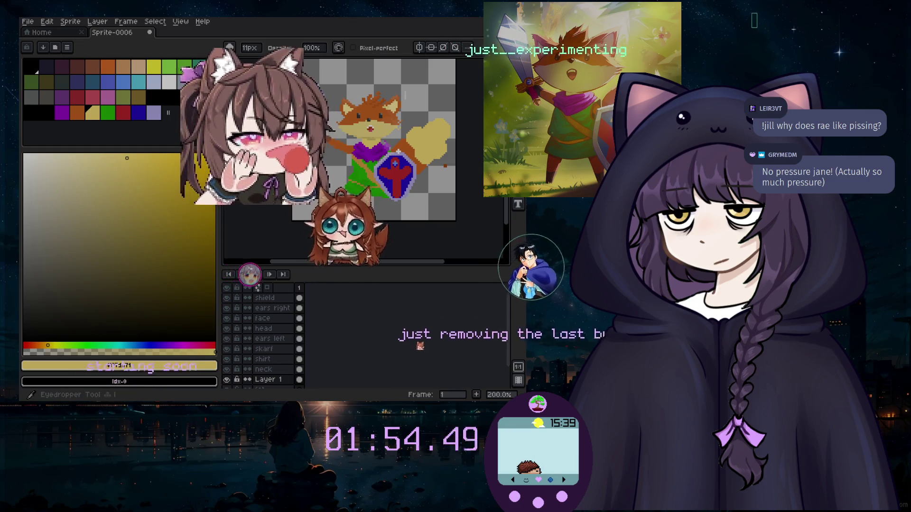
scroll(369, 158, "down", 1)
scroll(369, 158, "up", 3)
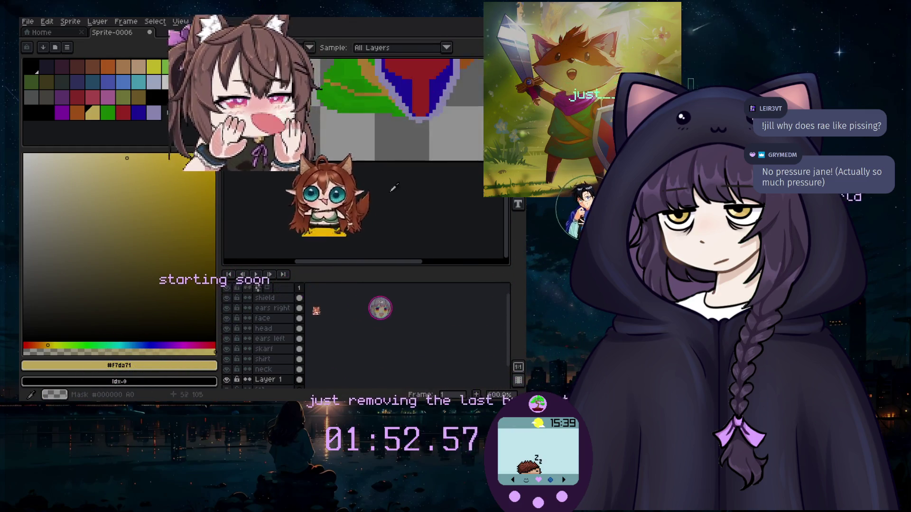
scroll(429, 161, "down", 2)
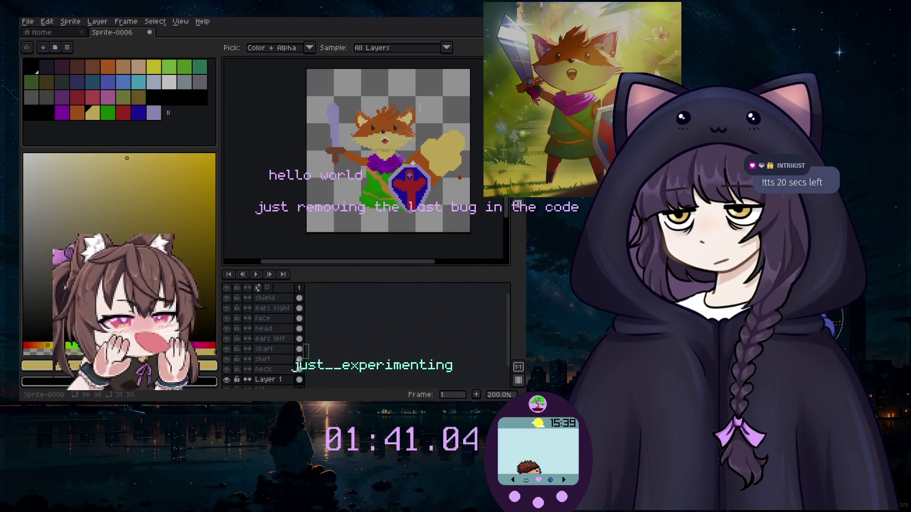
key("b")
scroll(441, 105, "up", 2)
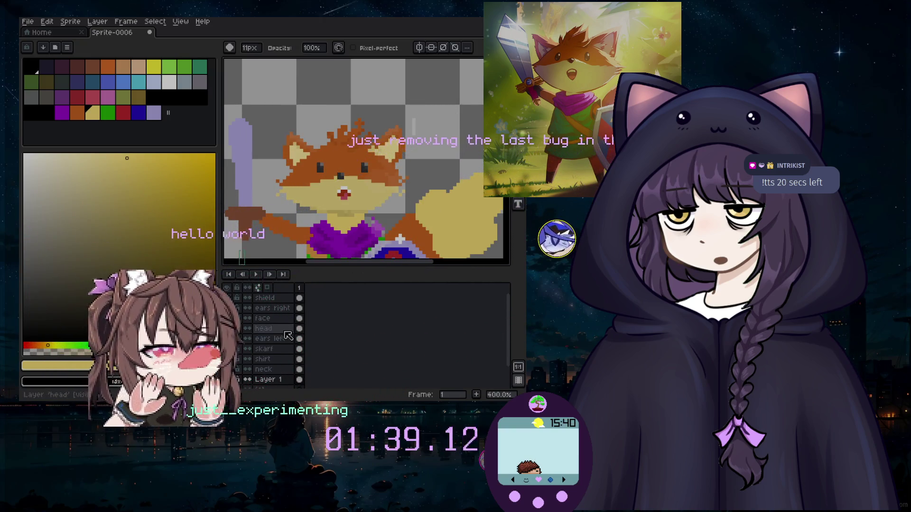
Revert the last eraser stroke on the fox sprite and go back to the brush.
scroll(451, 209, "down", 2)
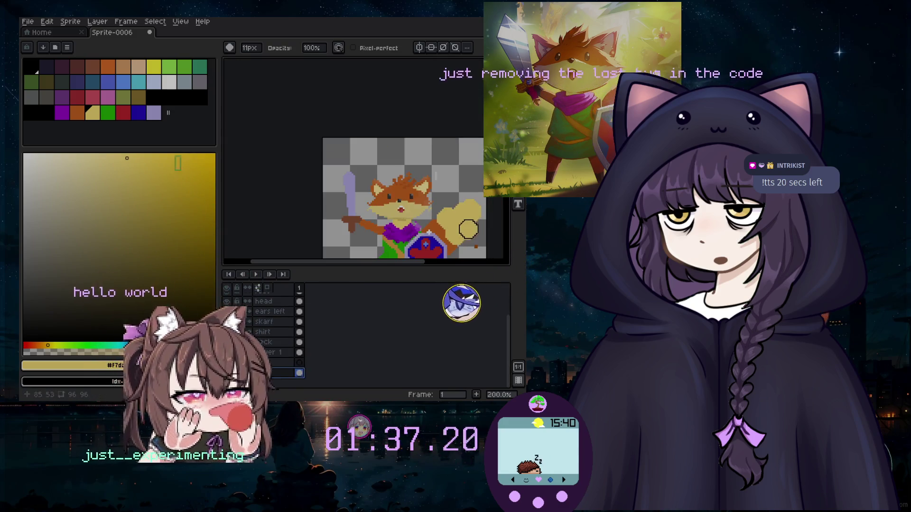
scroll(351, 218, "up", 2)
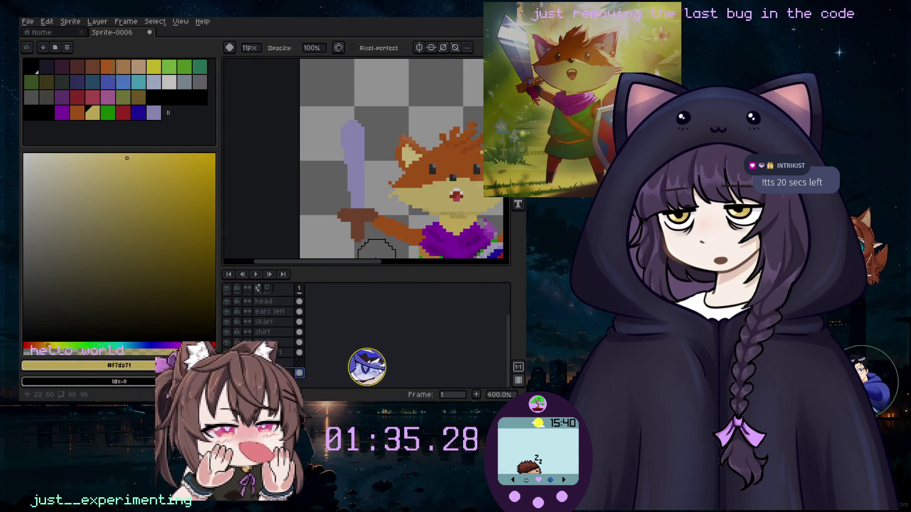
scroll(376, 249, "right", 2)
scroll(489, 194, "right", 3)
scroll(412, 177, "down", 2)
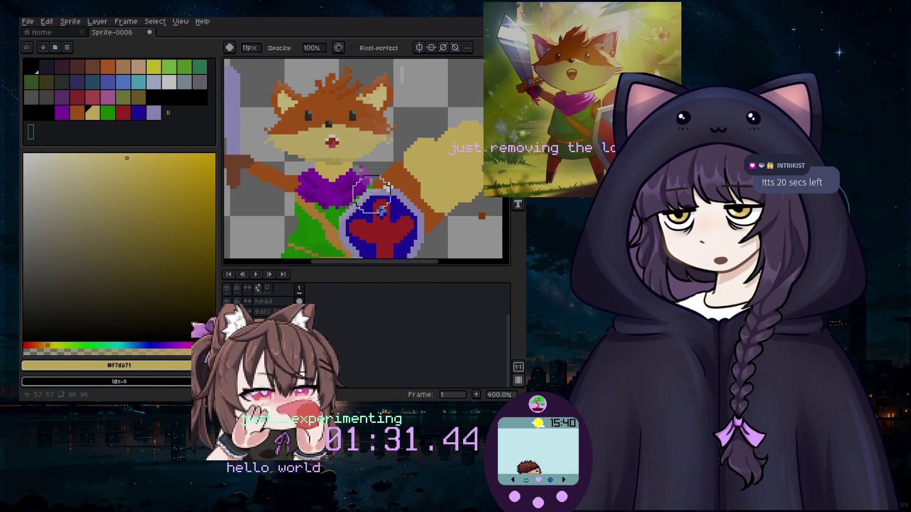
scroll(457, 120, "right", 2)
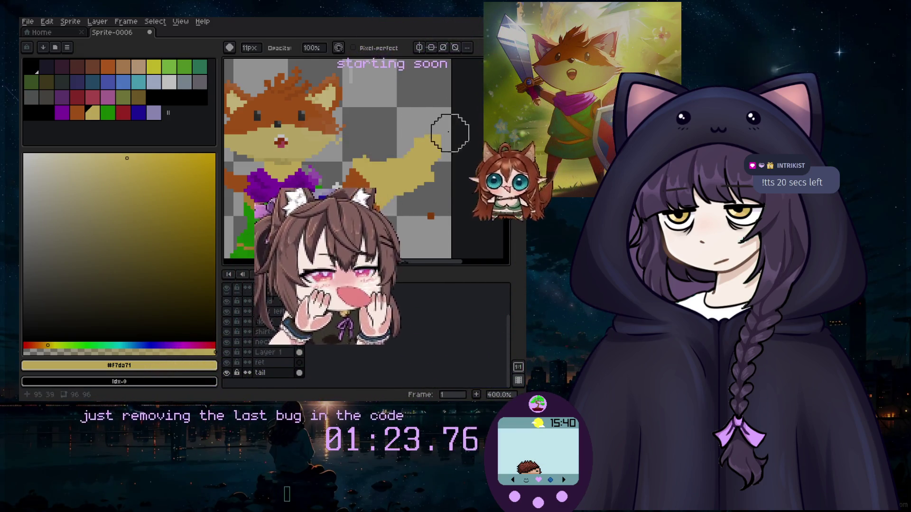
scroll(456, 157, "down", 2)
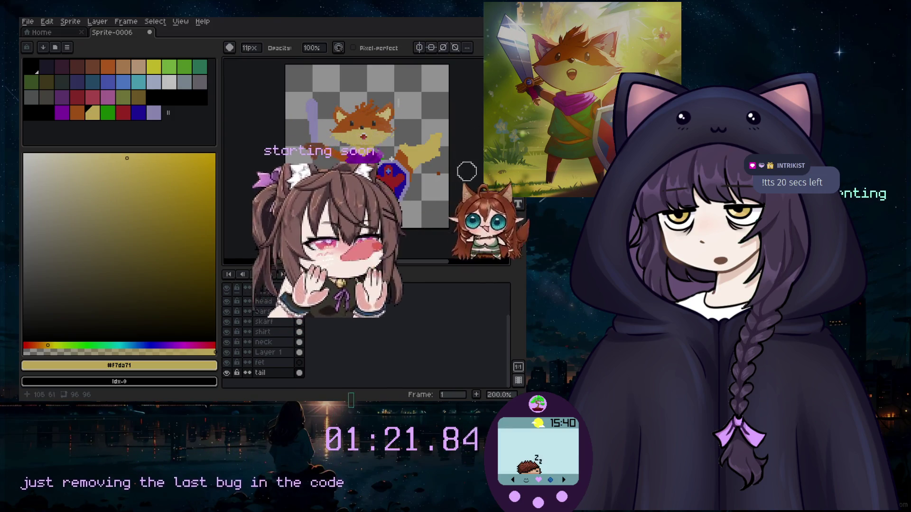
key("ctrl+z")
scroll(439, 174, "up", 2)
key("b")
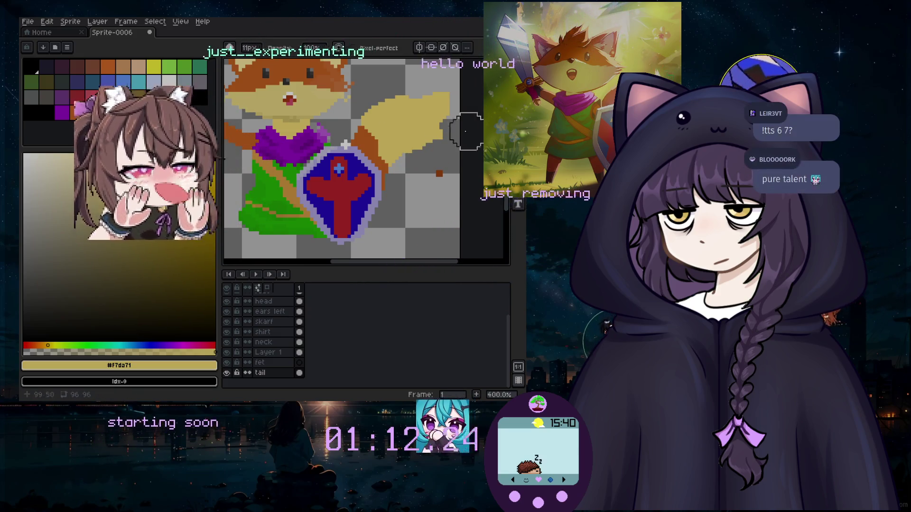
Try a lasso selection around the tail and shield area, then switch to the eraser.
scroll(438, 152, "up", 3)
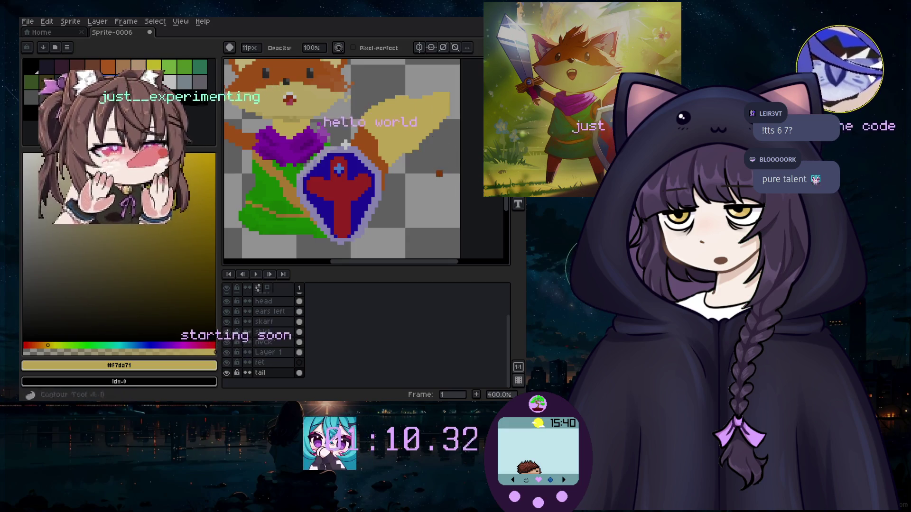
key("e")
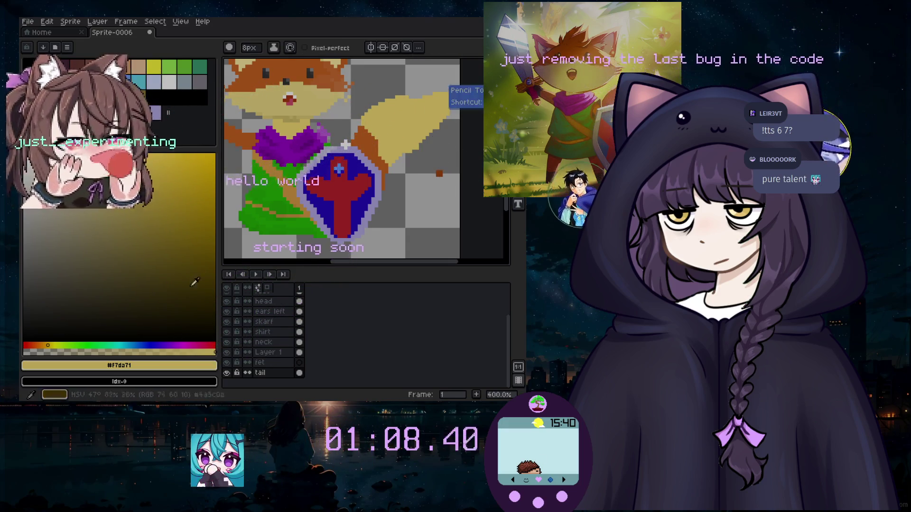
left_click(172, 82)
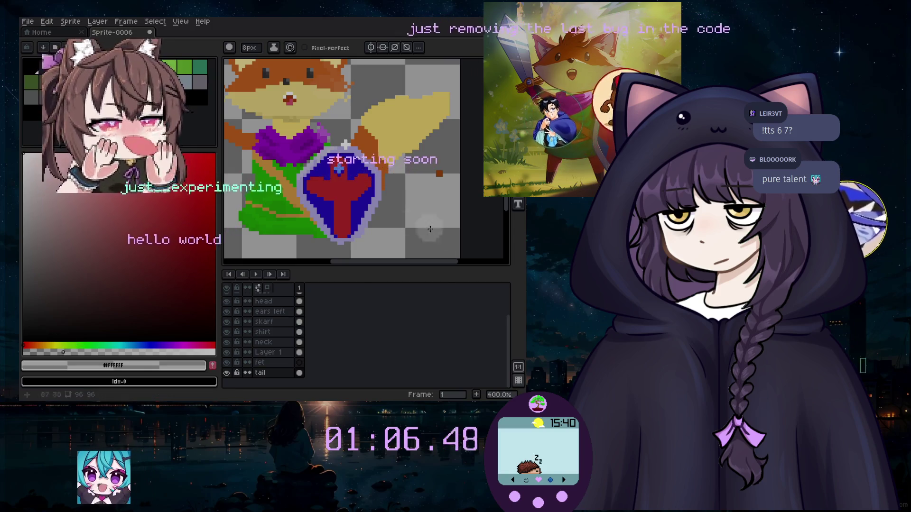
left_click_drag(332, 171, 427, 142)
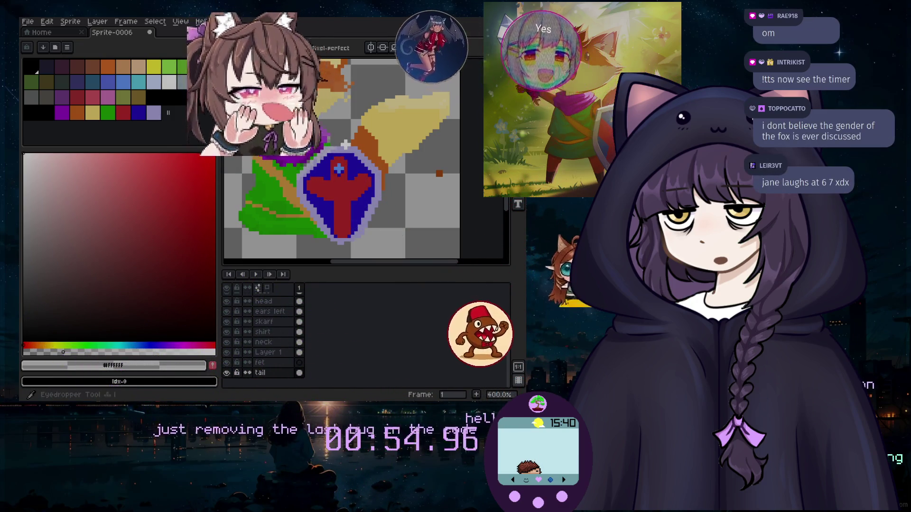
left_click(518, 109)
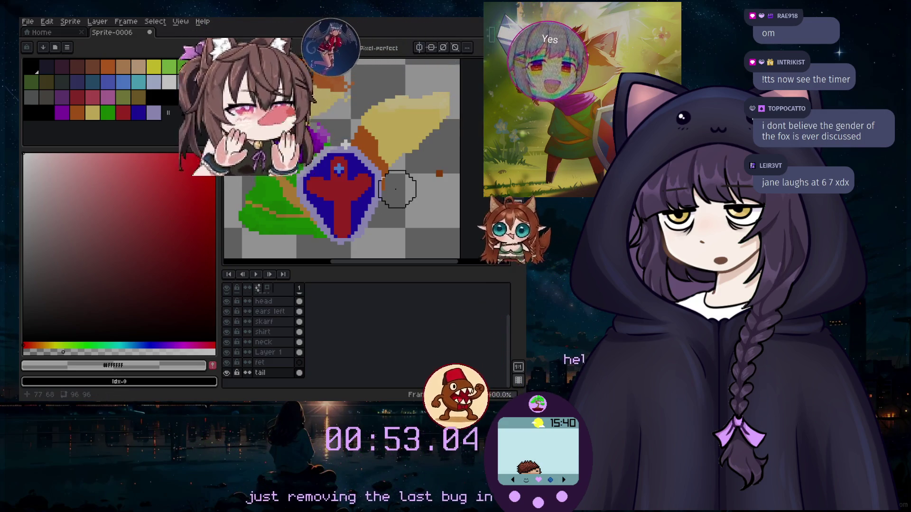
Eyedrop the fox's orange fur, then pick black from the palette with the 8px pencil.
scroll(397, 182, "down", 1)
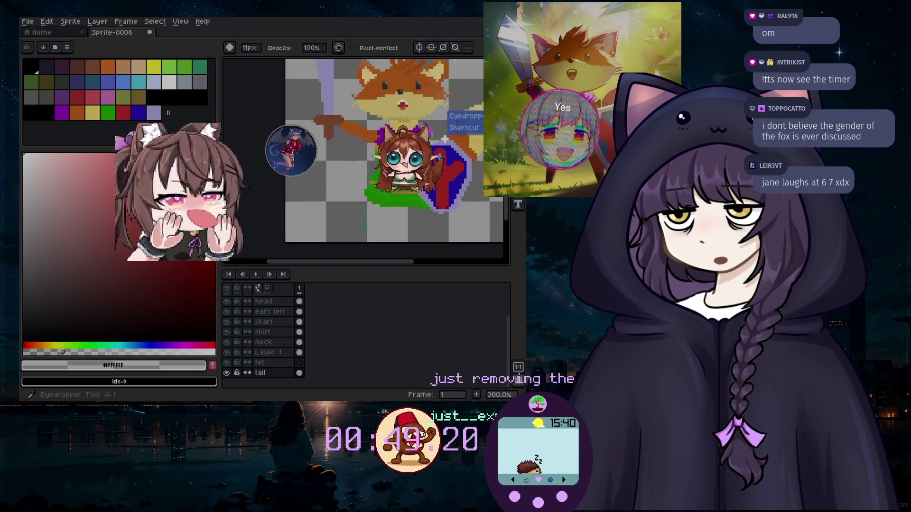
key("i")
left_click(361, 126)
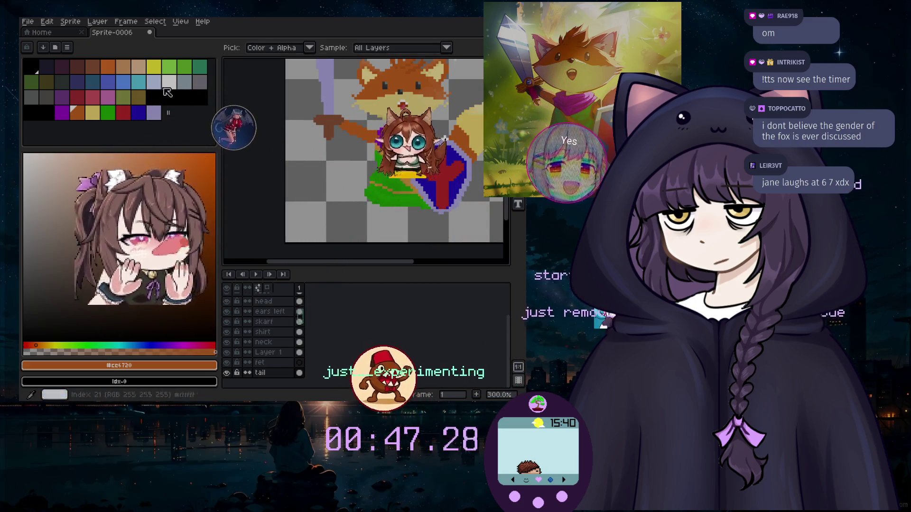
left_click(31, 67)
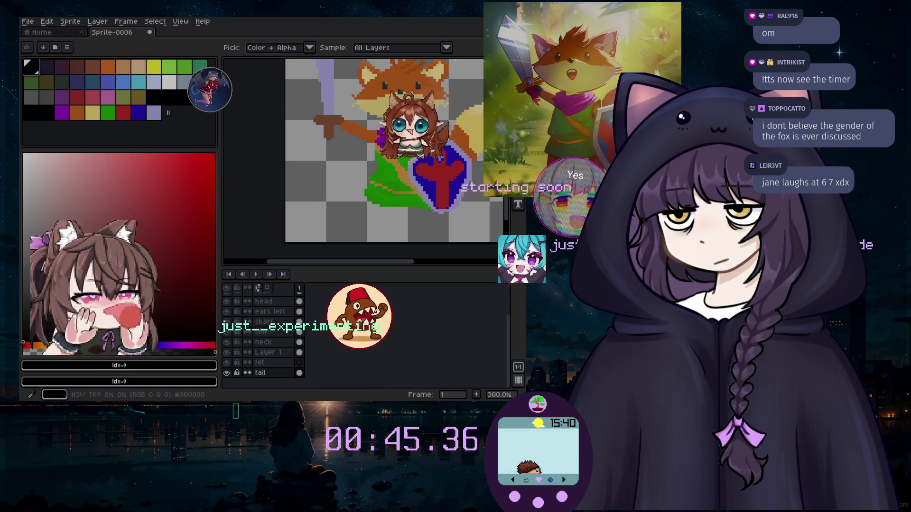
left_click(518, 78)
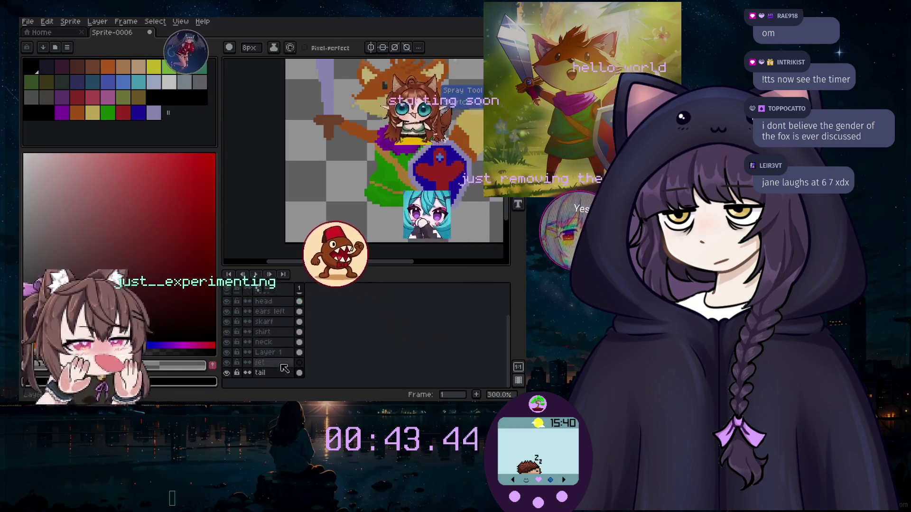
scroll(285, 357, "up", 3)
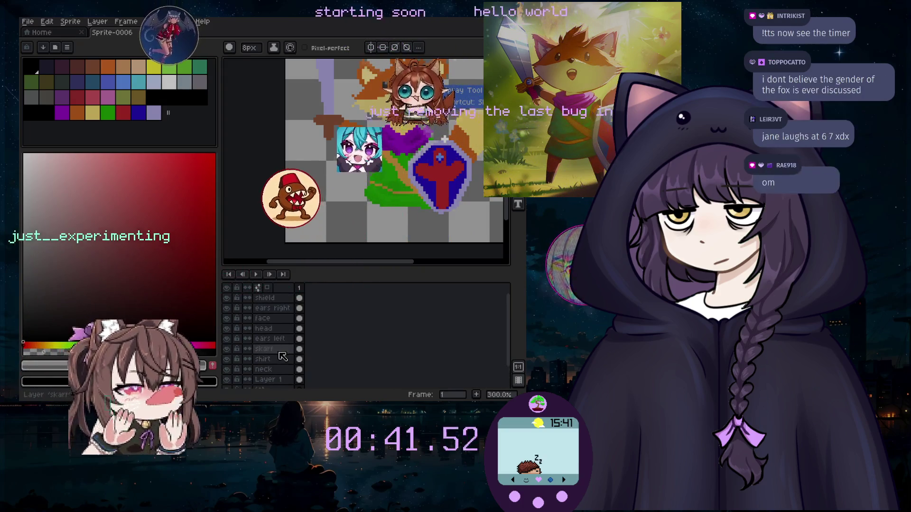
scroll(284, 356, "down", 3)
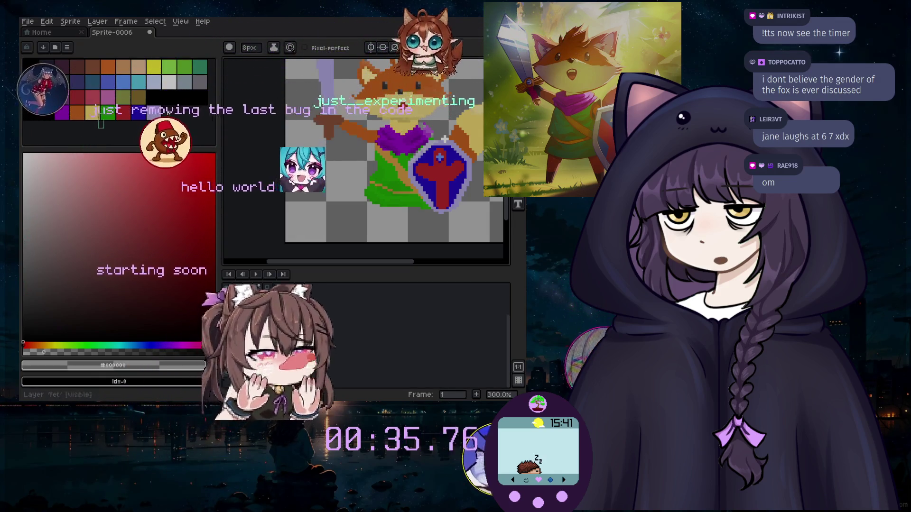
key("shift+m")
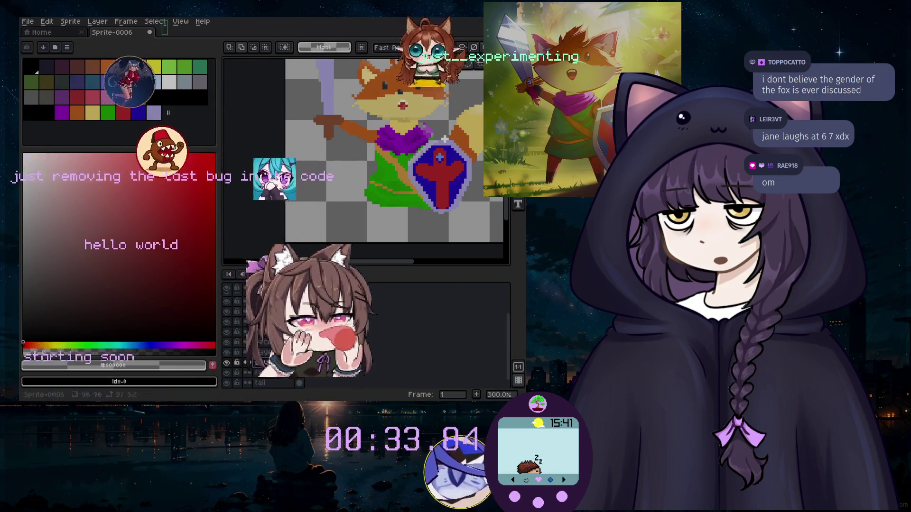
Select the fox's sword arm on the canvas and make Layer 1 the active layer.
left_click(360, 129)
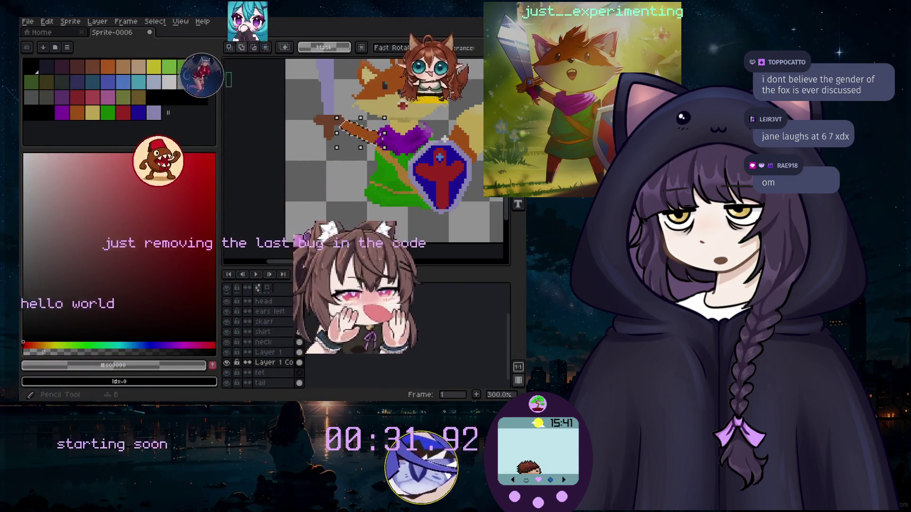
scroll(356, 149, "up", 2)
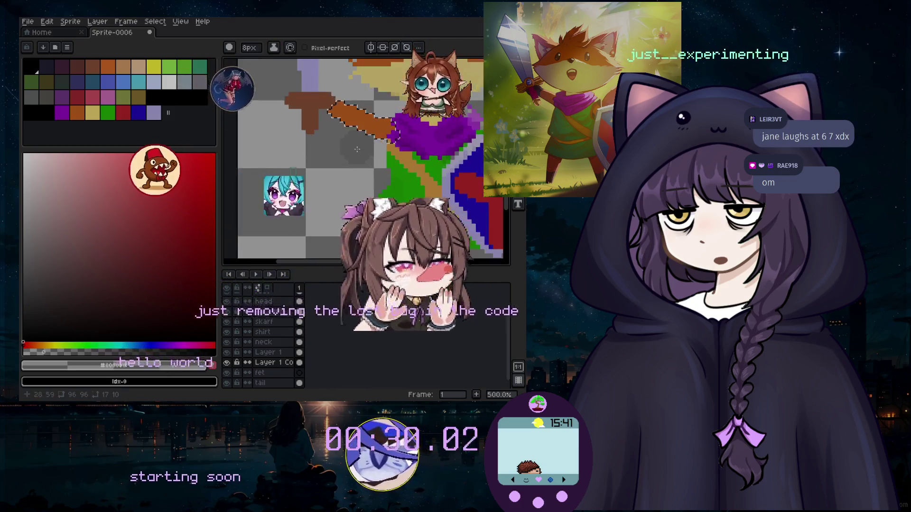
left_click(298, 351)
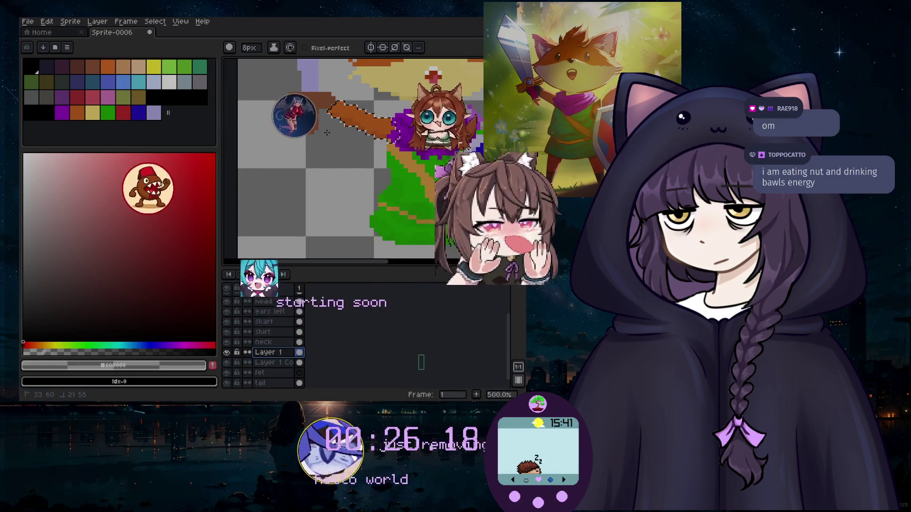
scroll(327, 132, "down", 2)
scroll(327, 132, "up", 1)
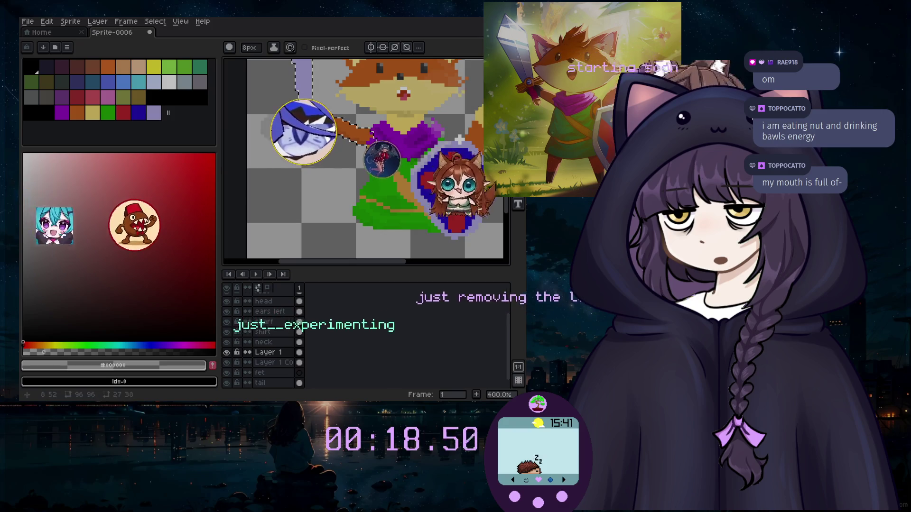
scroll(334, 162, "down", 2)
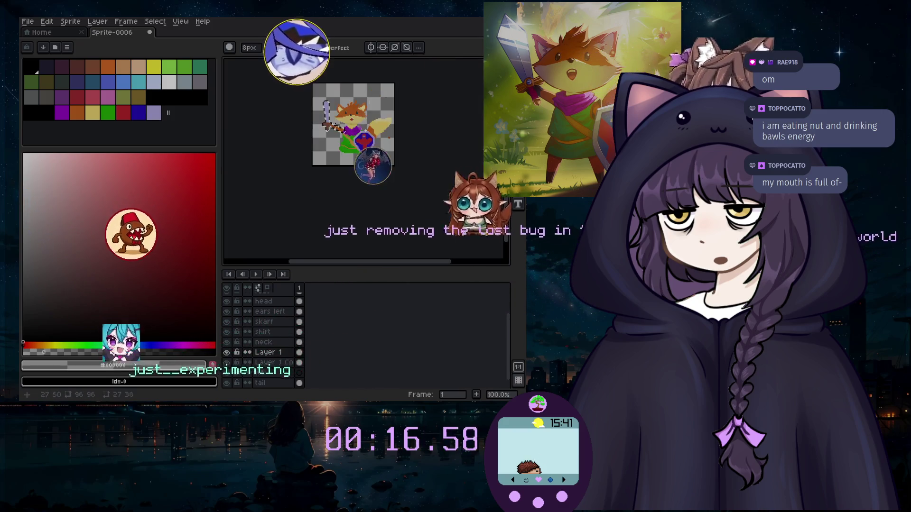
scroll(323, 122, "up", 2)
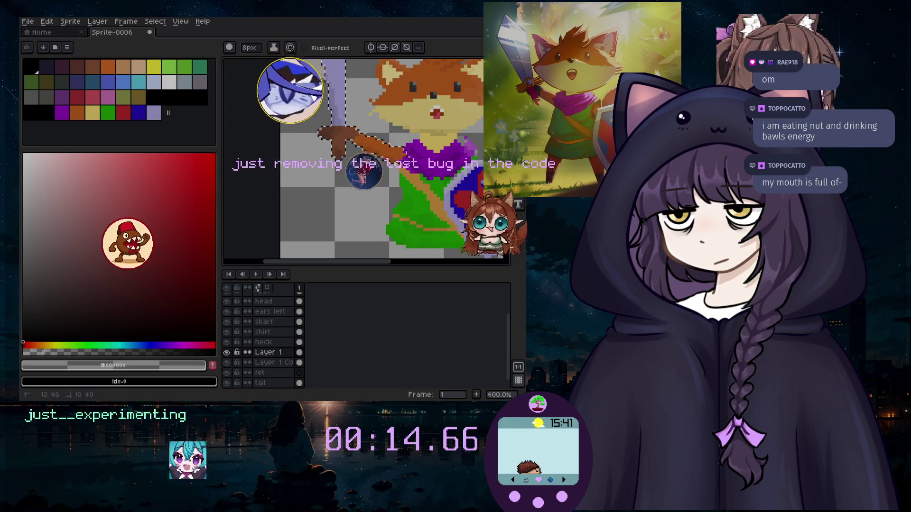
scroll(298, 63, "down", 3)
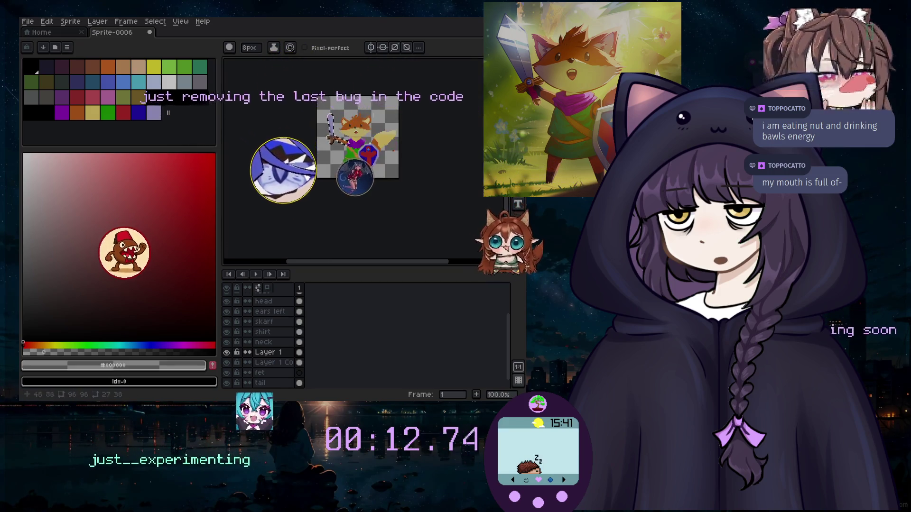
Eyedrop the orange fur, shrink the brush to 6px and paint the second leg.
scroll(394, 98, "up", 2)
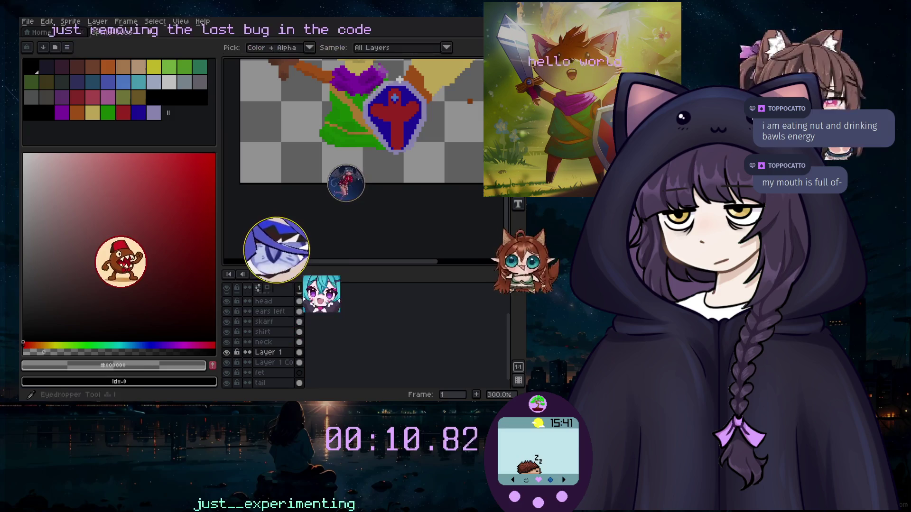
left_click(429, 78, "alt")
scroll(429, 78, "up", 1)
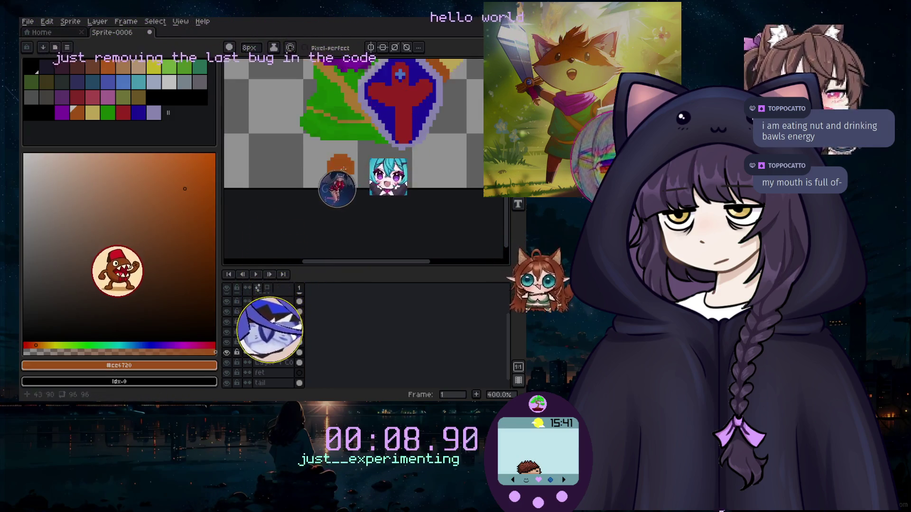
key("minus")
key("minus")
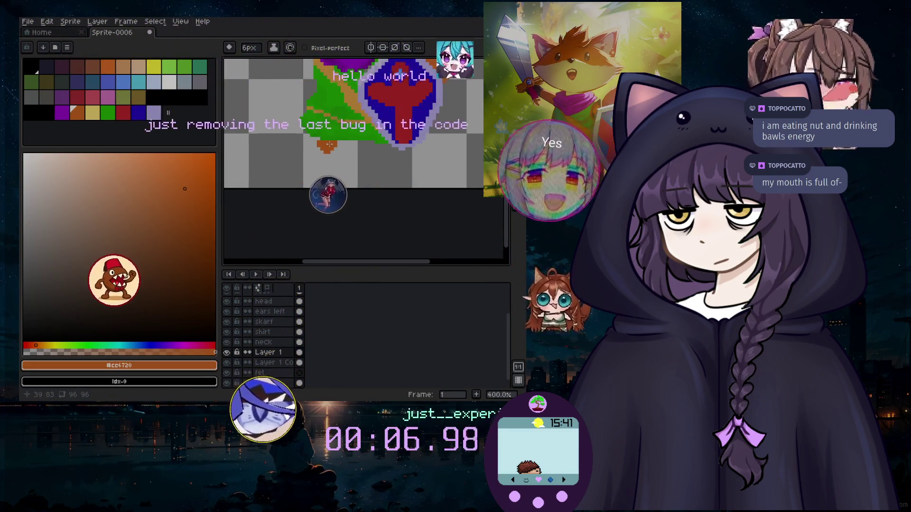
left_click_drag(324, 142, 317, 169)
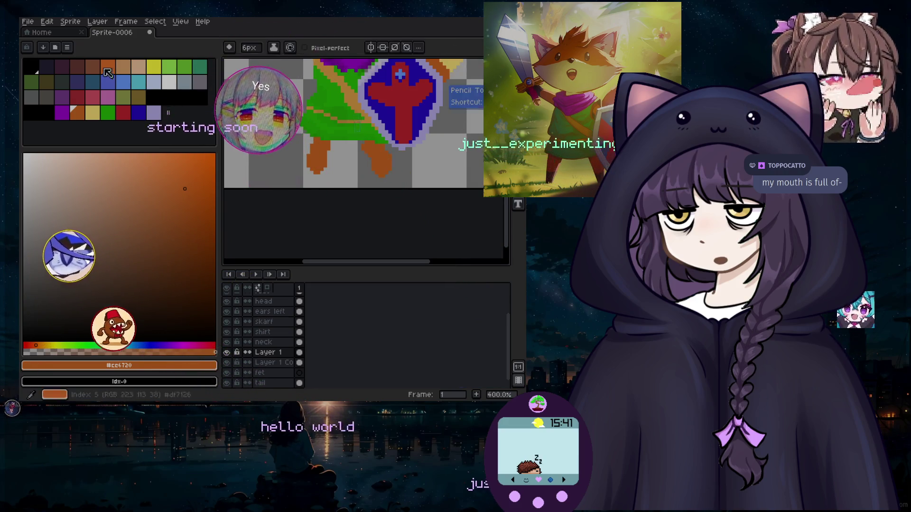
Paint black feet at the bottom of both legs.
left_click(35, 69)
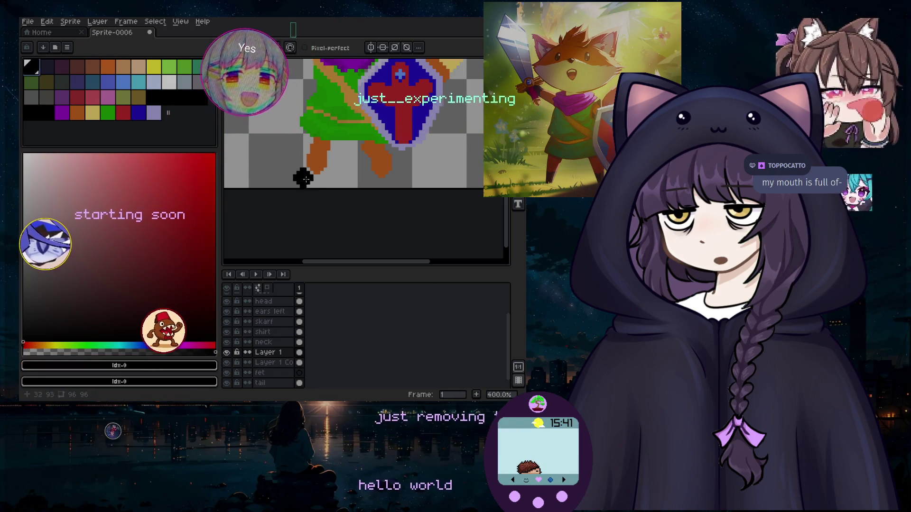
left_click_drag(317, 171, 312, 182)
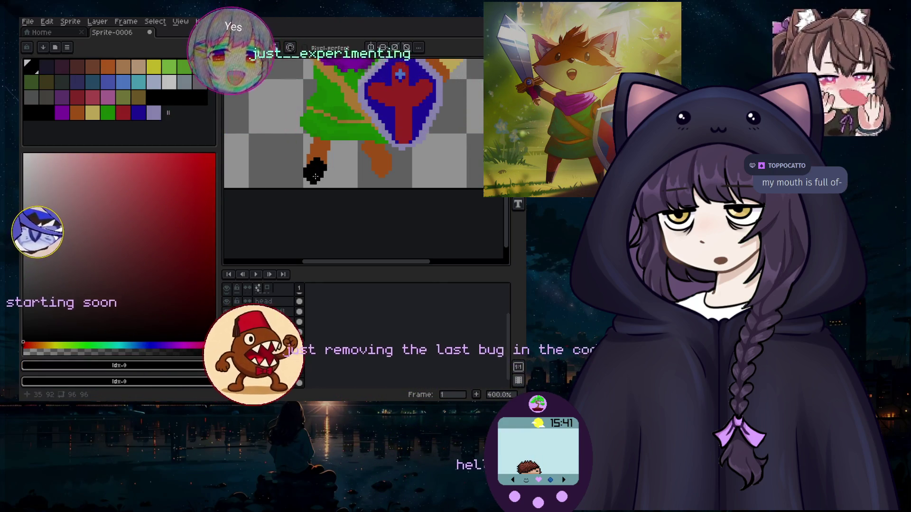
left_click(381, 176)
scroll(381, 175, "down", 3)
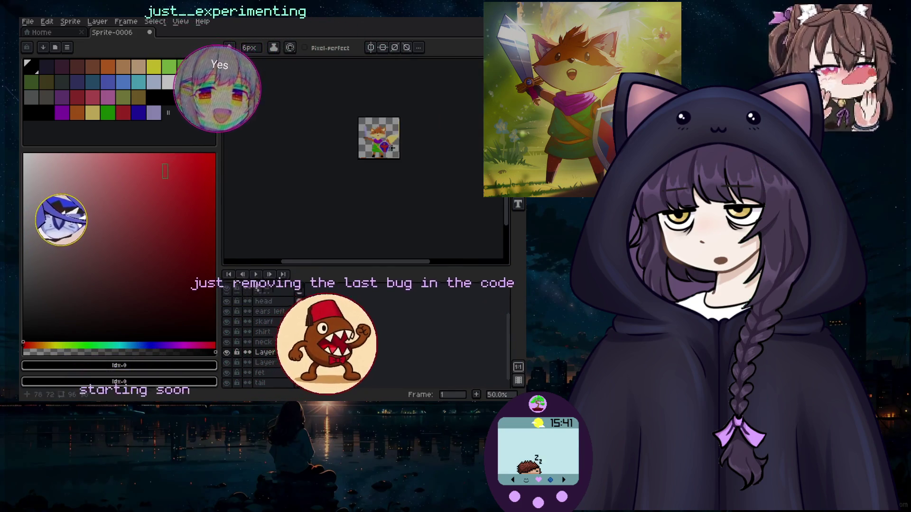
scroll(255, 152, "up", 1)
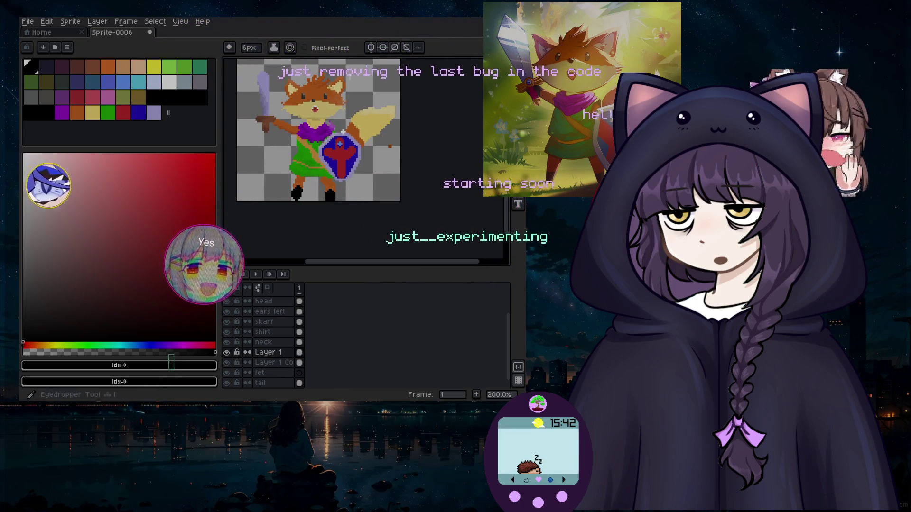
key("i")
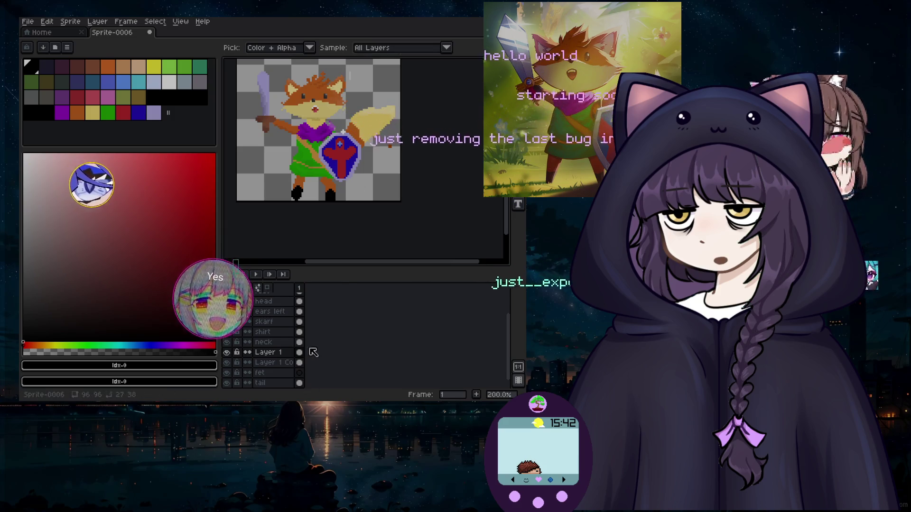
Add a new Layer 2 and choose a dark green drawing colour.
left_click(97, 21)
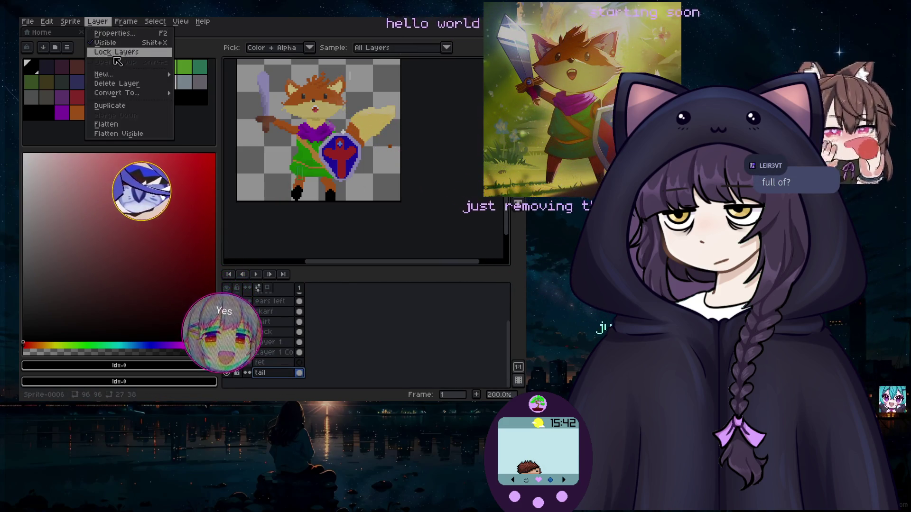
mouse_move(124, 75)
left_click(199, 74)
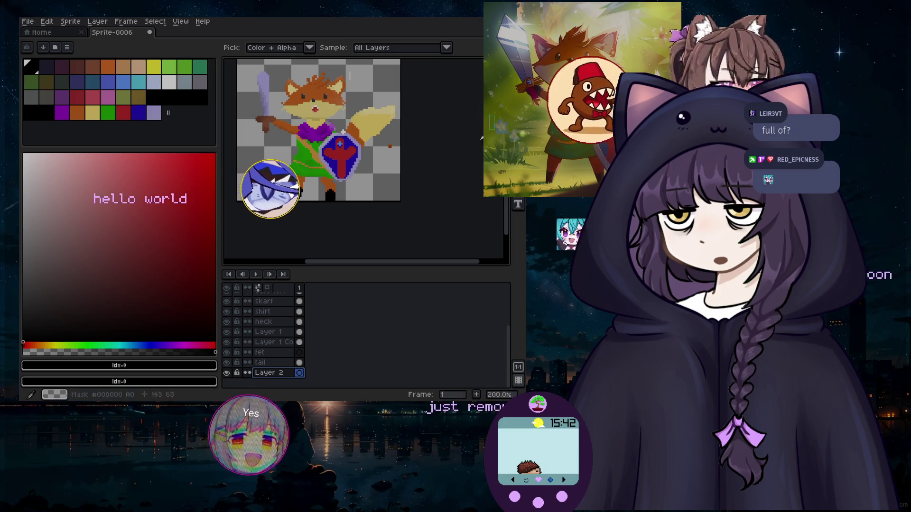
left_click(306, 159, "alt")
left_click(153, 231)
left_click(111, 285)
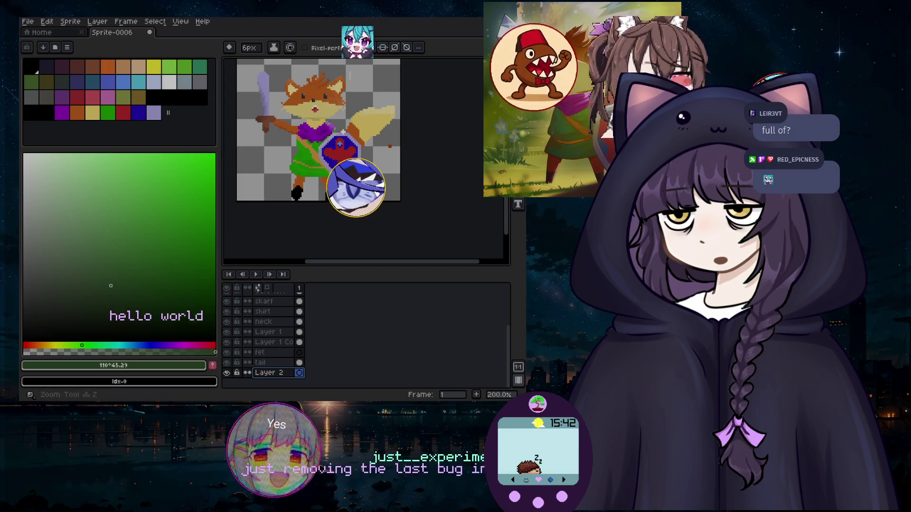
Fill the Layer 2 background with dark green using the Paint Bucket.
key("e")
key("b")
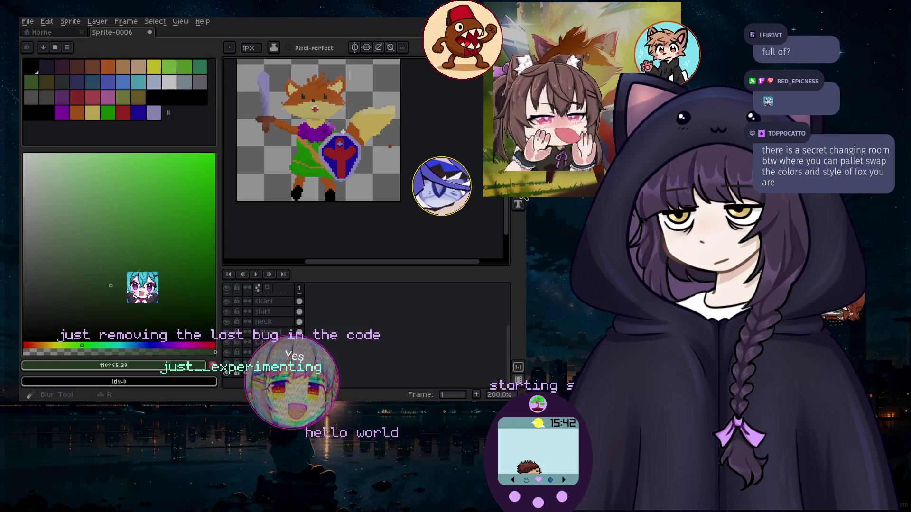
key("d")
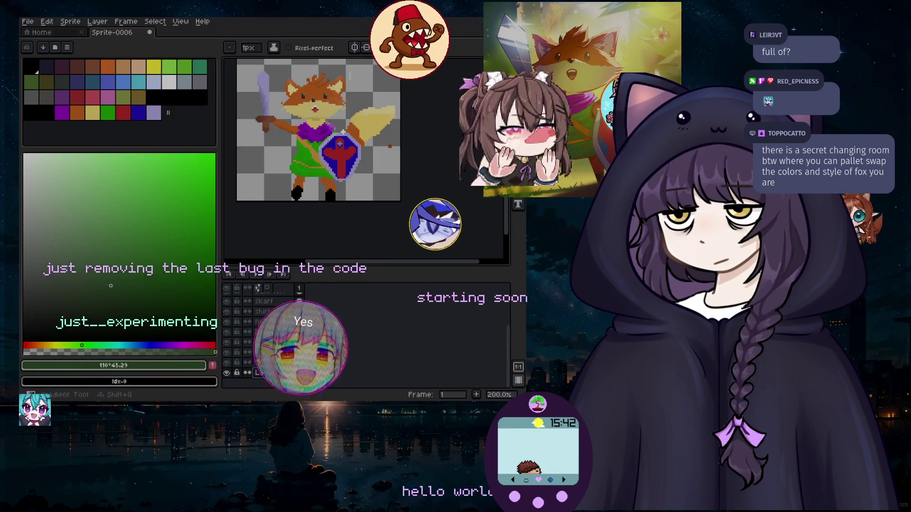
key("g")
left_click(380, 143)
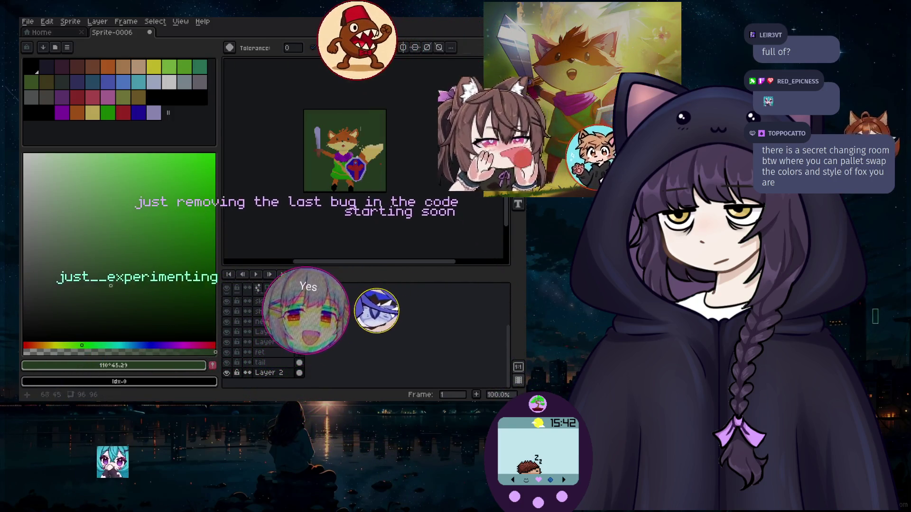
left_click(69, 287)
left_click(60, 288)
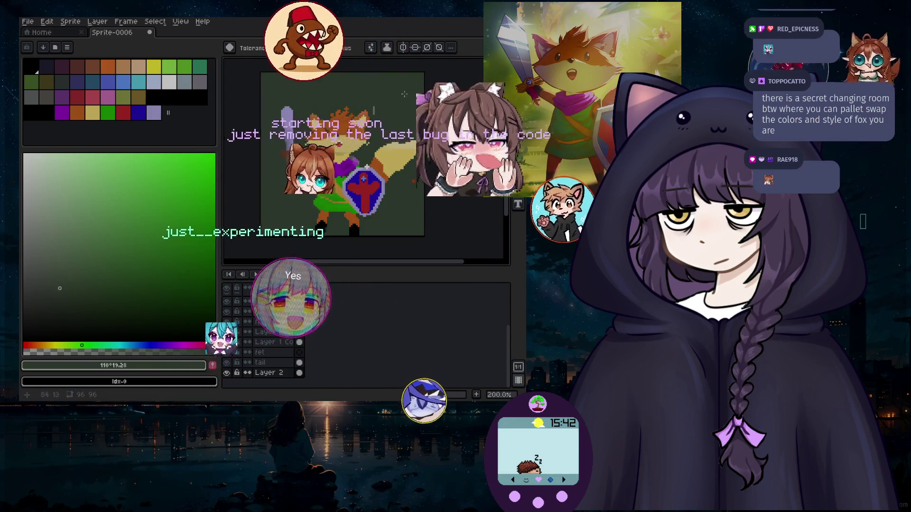
Return to the Pencil and pick the pale yellow #f7d571 as the drawing colour.
key("b")
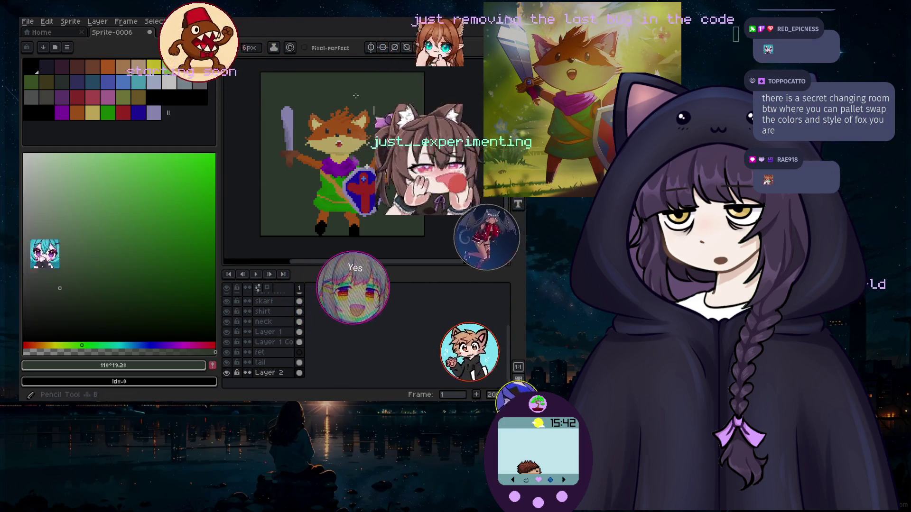
left_click(52, 346)
left_click(101, 256)
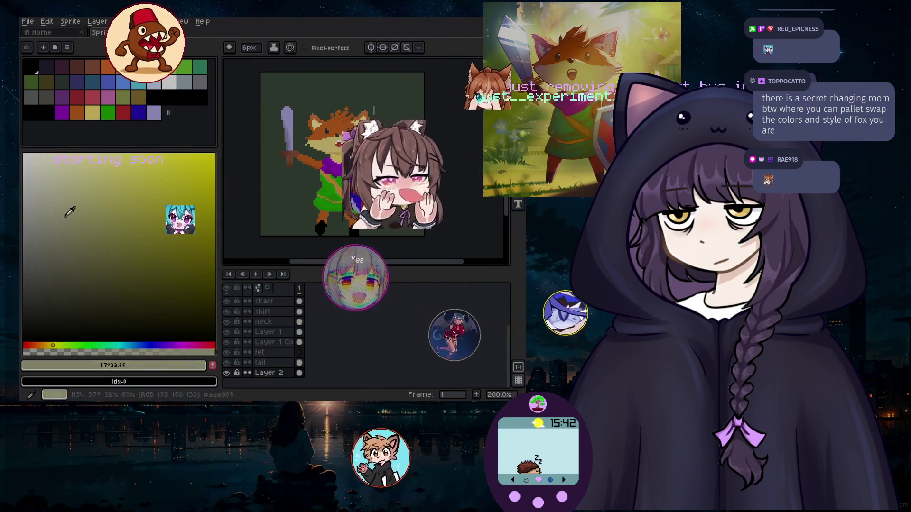
left_click(158, 71)
left_click(140, 166)
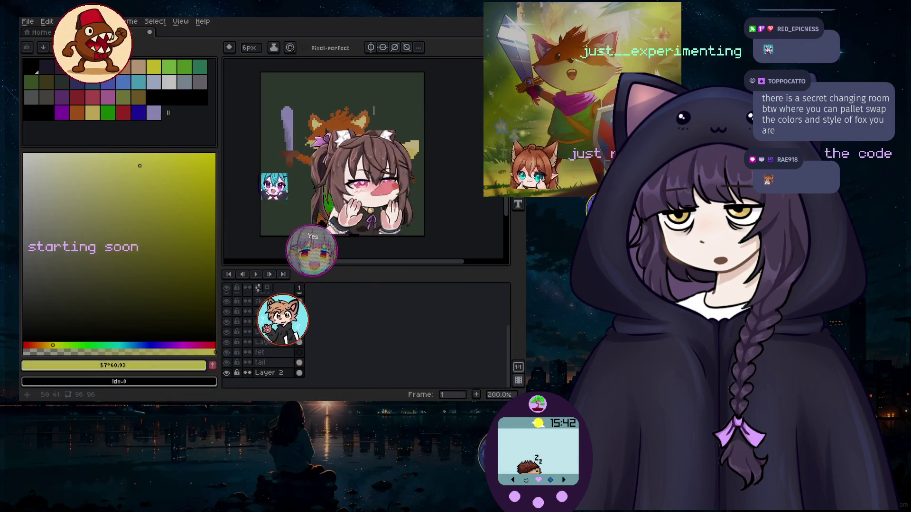
scroll(280, 195, "up", 10)
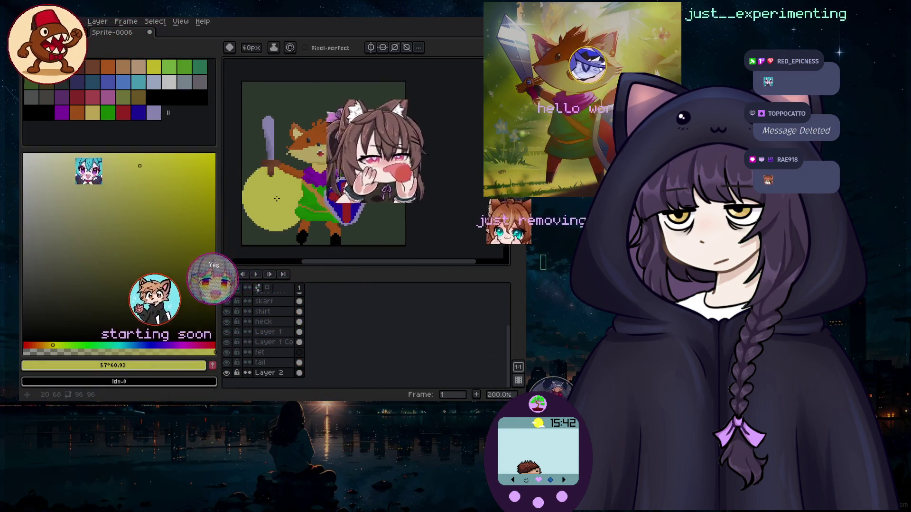
scroll(282, 202, "up", 2)
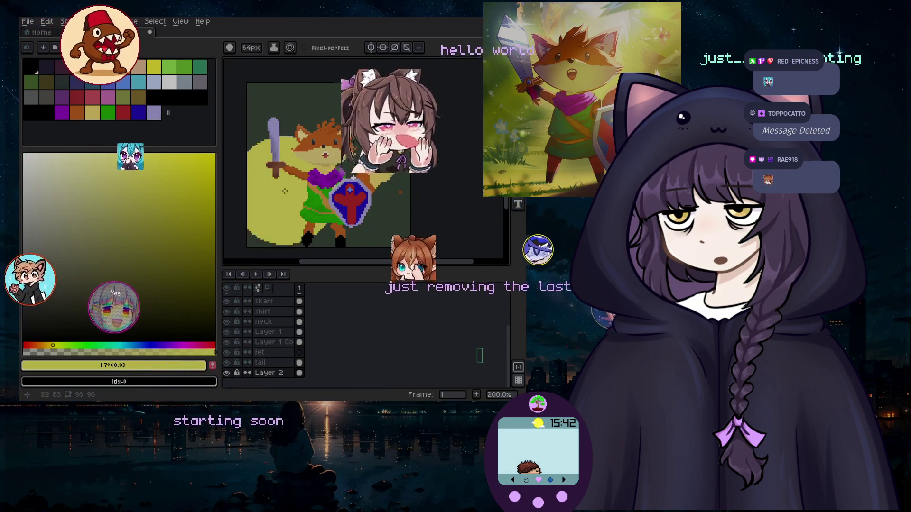
key("g")
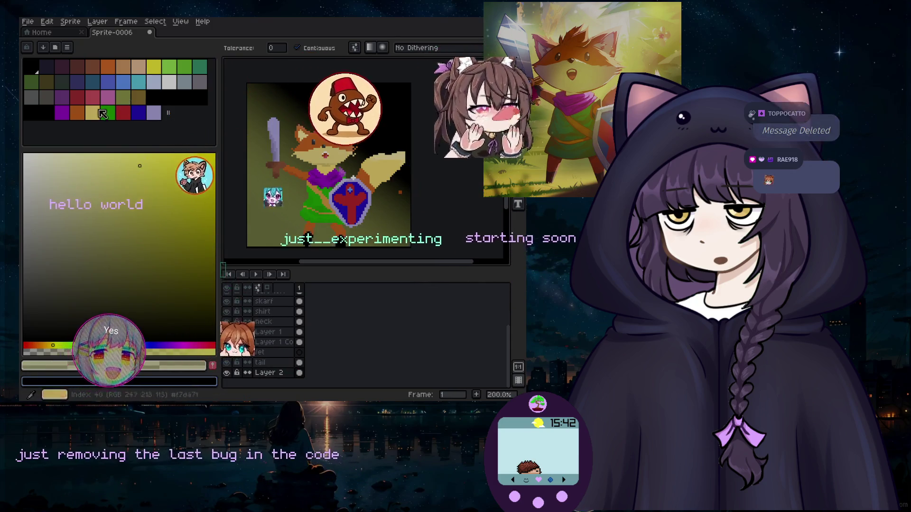
Lay an olive-to-dark diagonal gradient on the background, then undo it and the green fill.
left_click(139, 97)
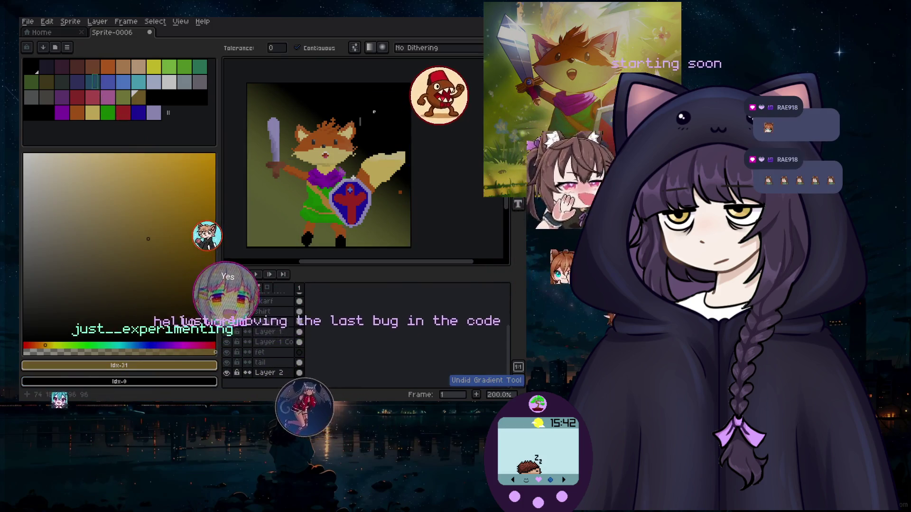
left_click_drag(385, 92, 289, 207)
key("ctrl+z")
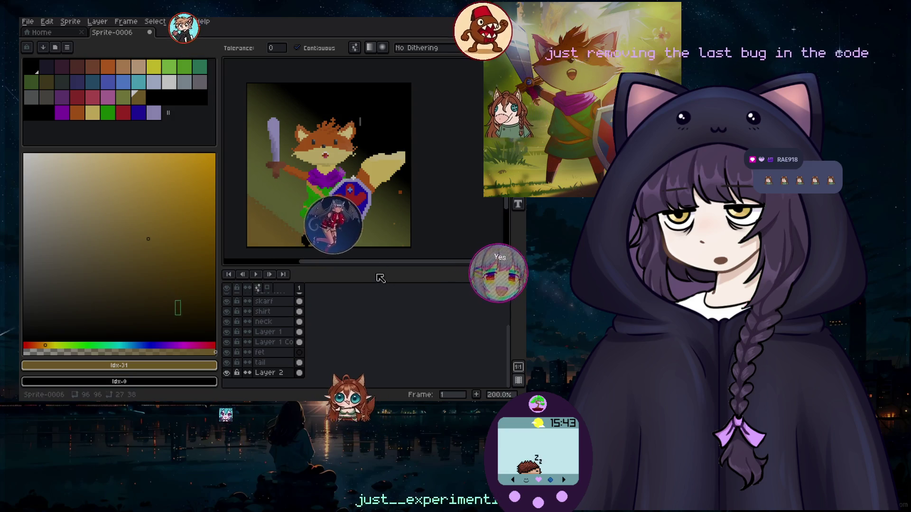
key("ctrl+z")
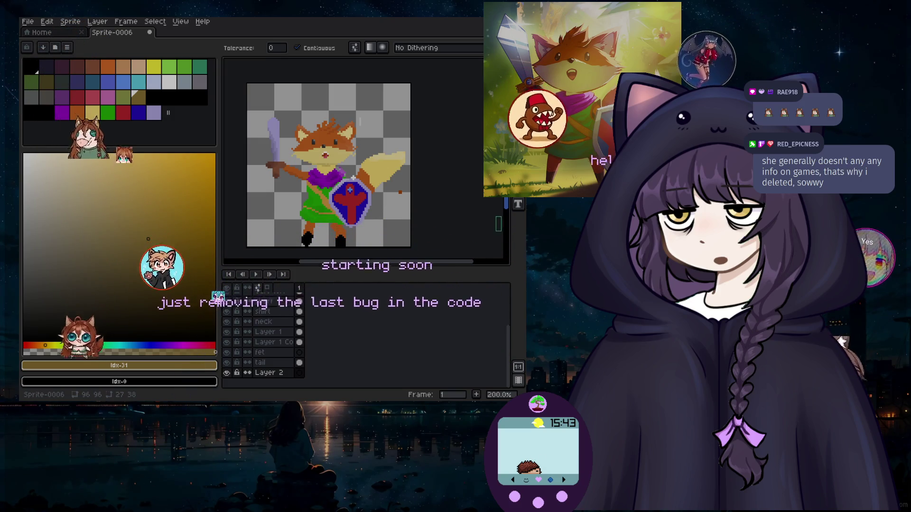
Eyedrop the tail's pale yellow, zoom out to the whole sprite, and open the Sprite menu.
left_click(378, 161)
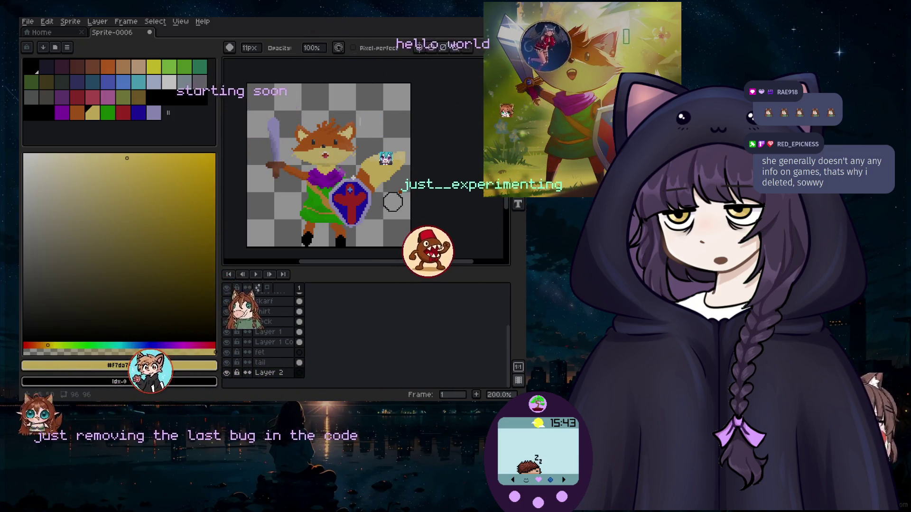
scroll(400, 186, "up", 1)
scroll(401, 187, "up", 1)
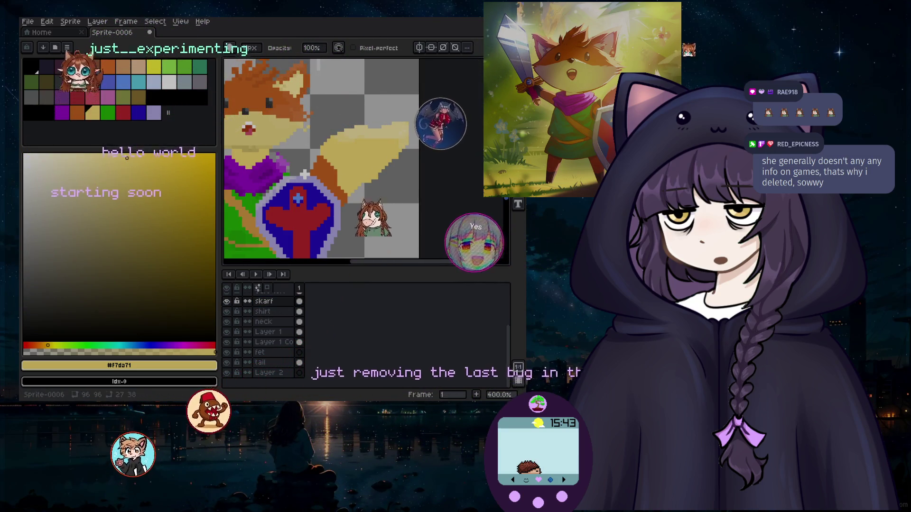
scroll(332, 115, "up", 2)
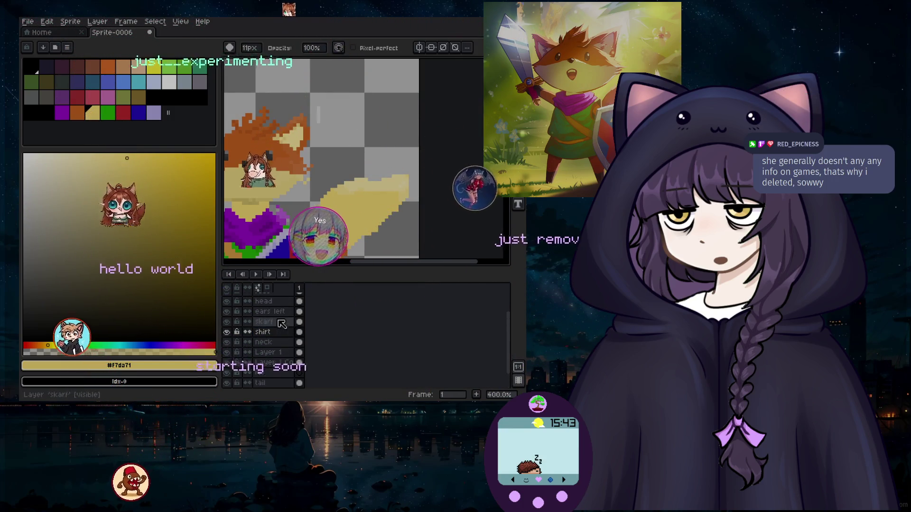
scroll(282, 324, "up", 2)
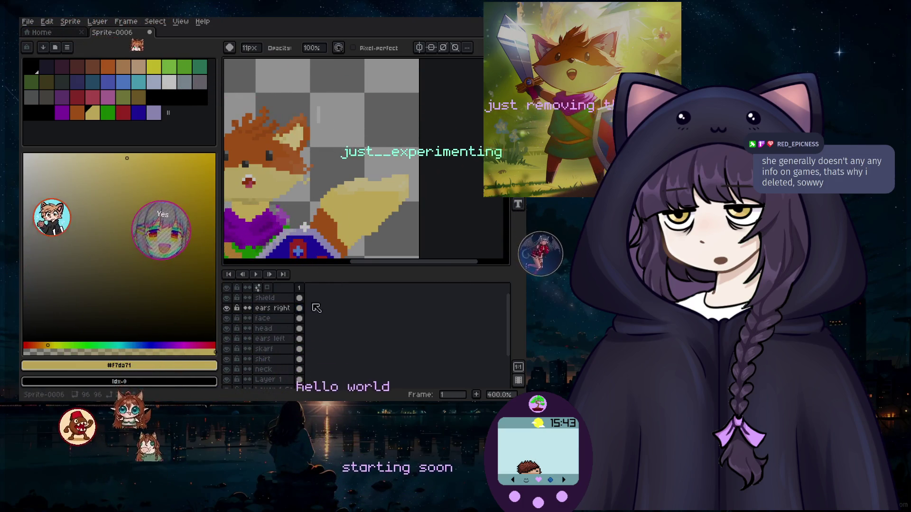
scroll(359, 176, "down", 3)
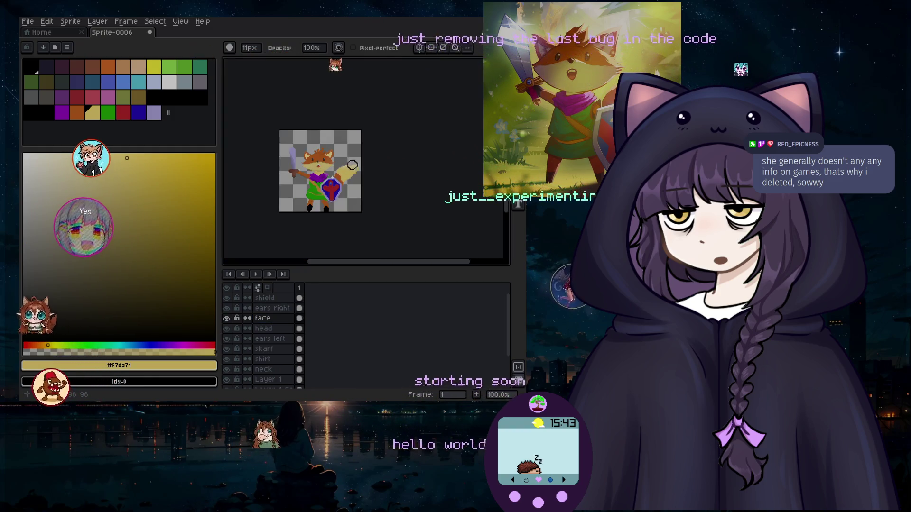
scroll(331, 190, "up", 1)
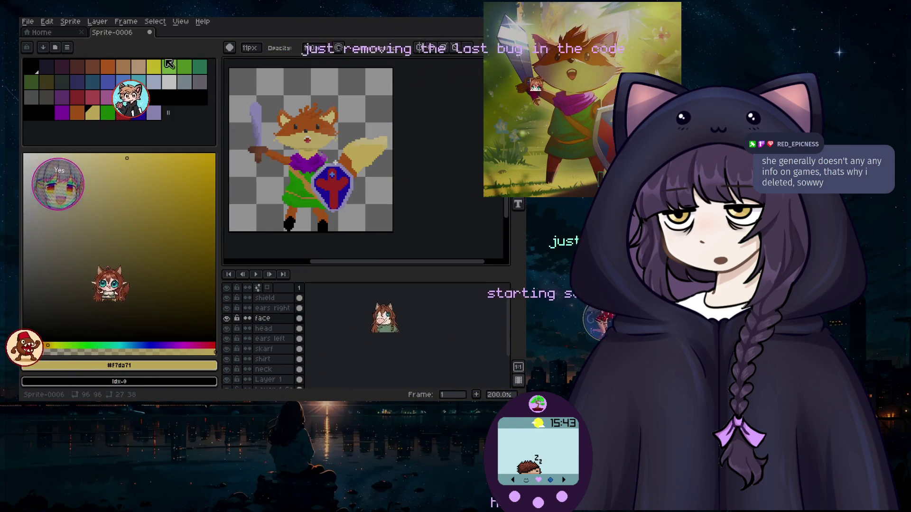
left_click(70, 22)
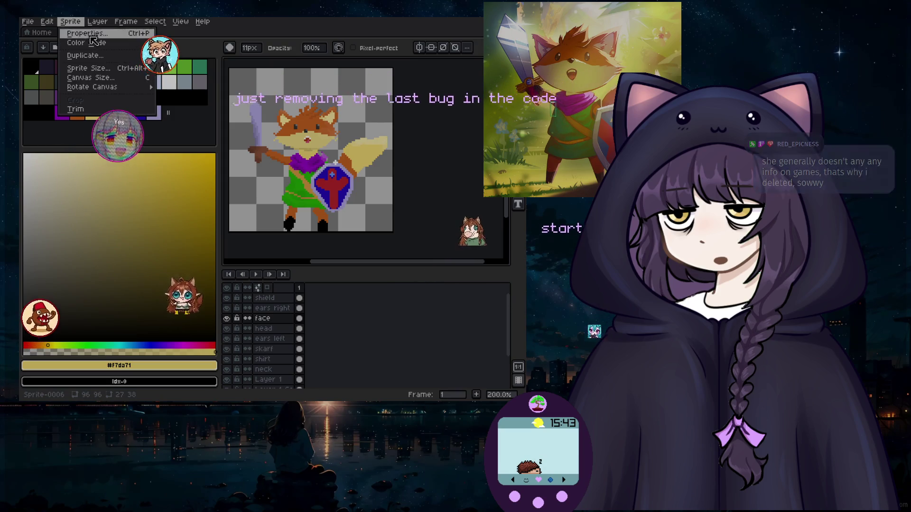
Set the canvas size to 88 × 81 px by dragging the top edge in Canvas Size.
left_click(112, 79)
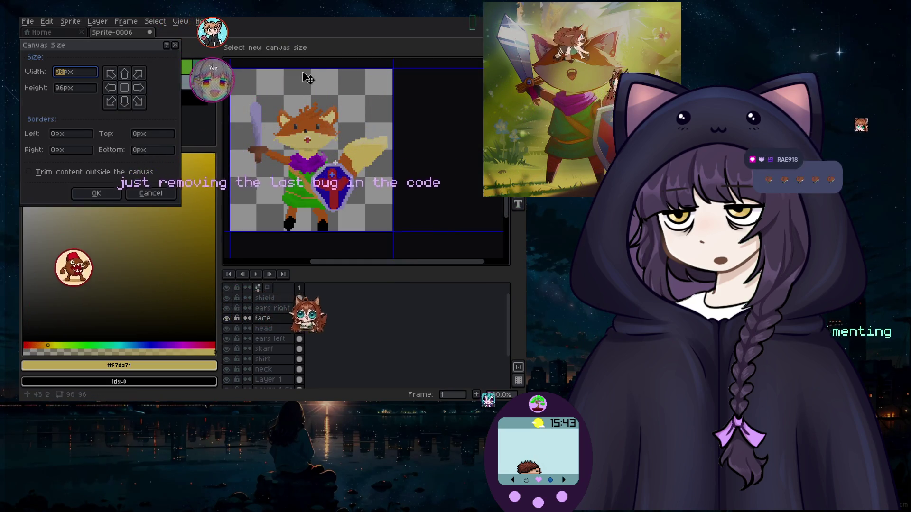
left_click_drag(302, 95, 302, 93)
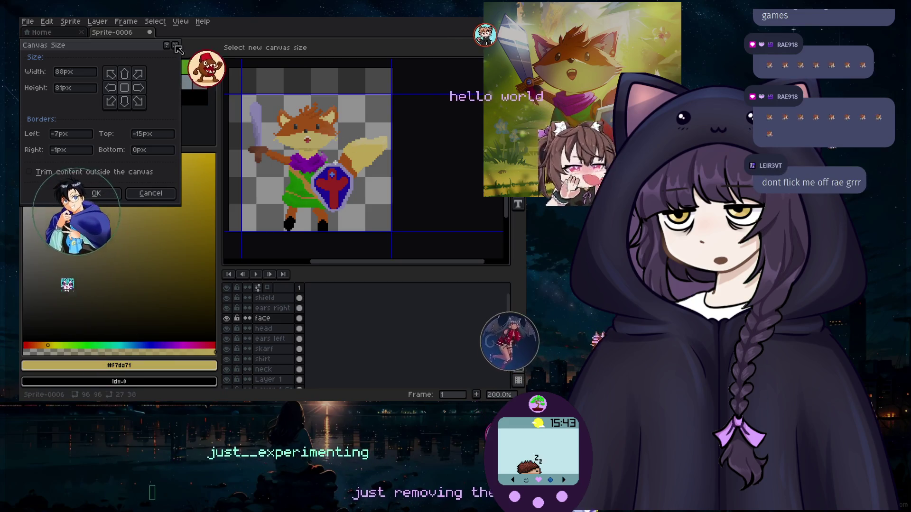
left_click(96, 194)
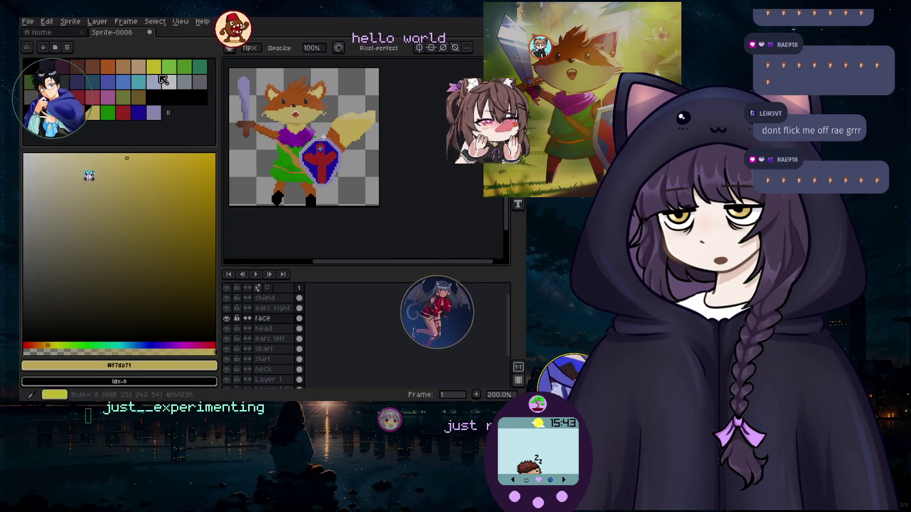
left_click(27, 22)
left_click(42, 74)
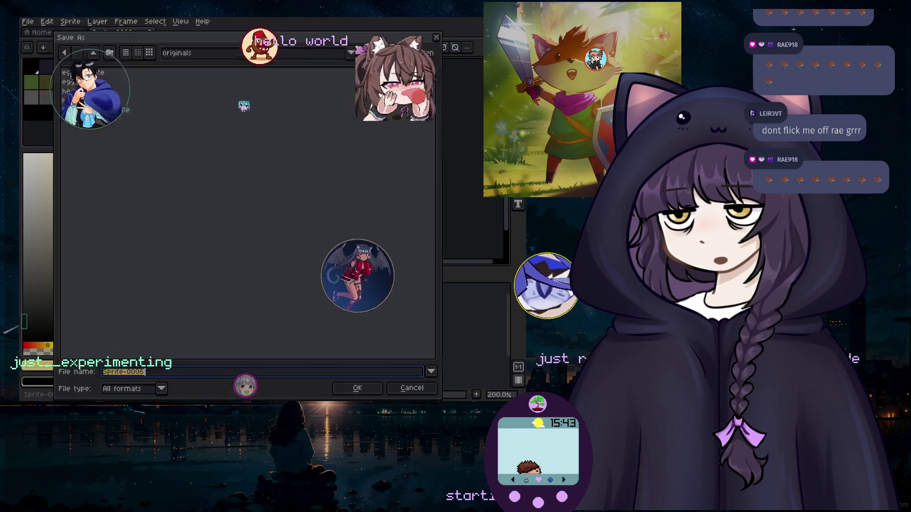
left_click(204, 53)
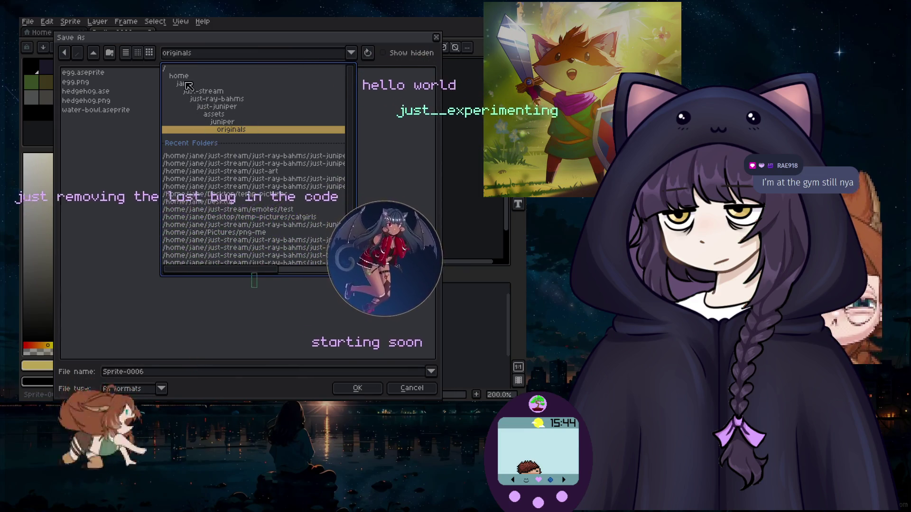
left_click(190, 84)
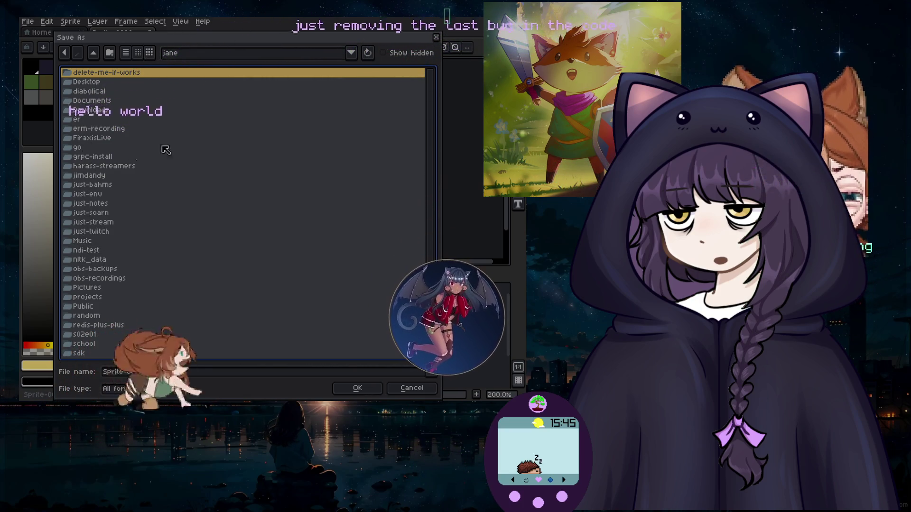
left_click(437, 33)
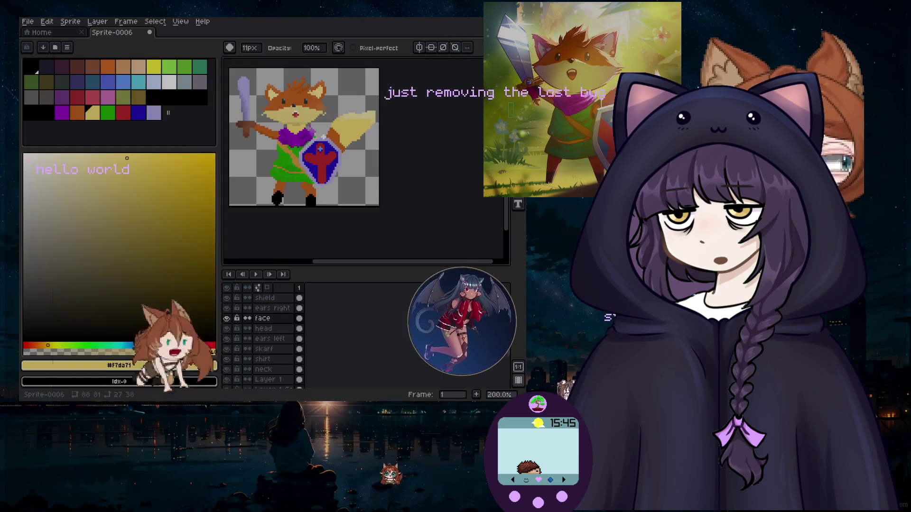
Start Save As and navigate to the just-art folder inside just-stream.
left_click(27, 23)
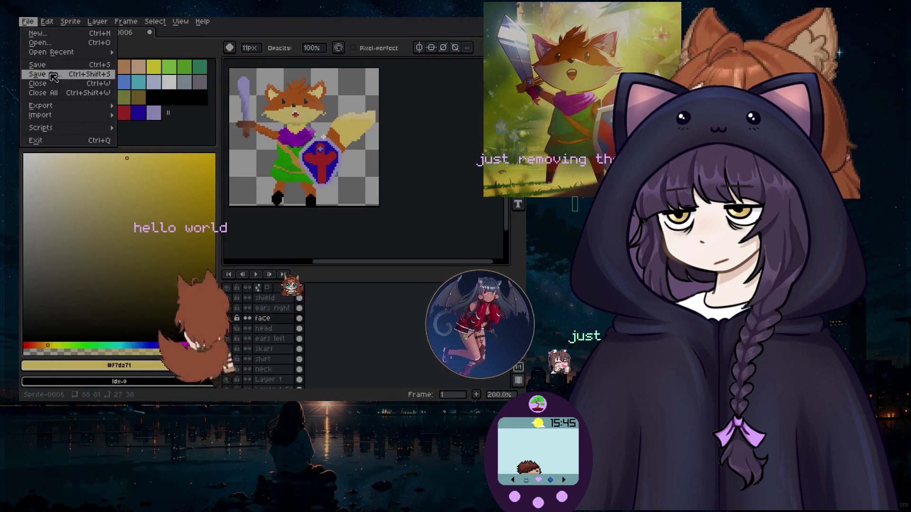
left_click(45, 74)
left_click(351, 53)
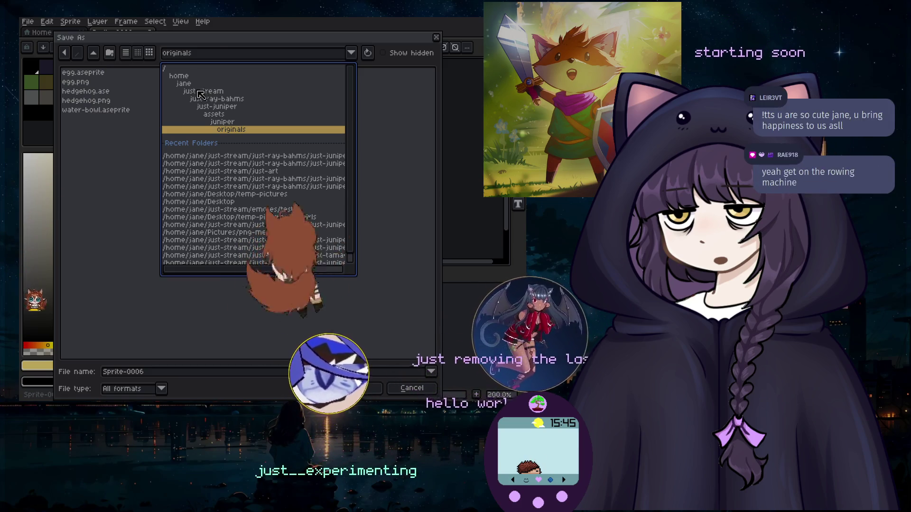
left_click(212, 92)
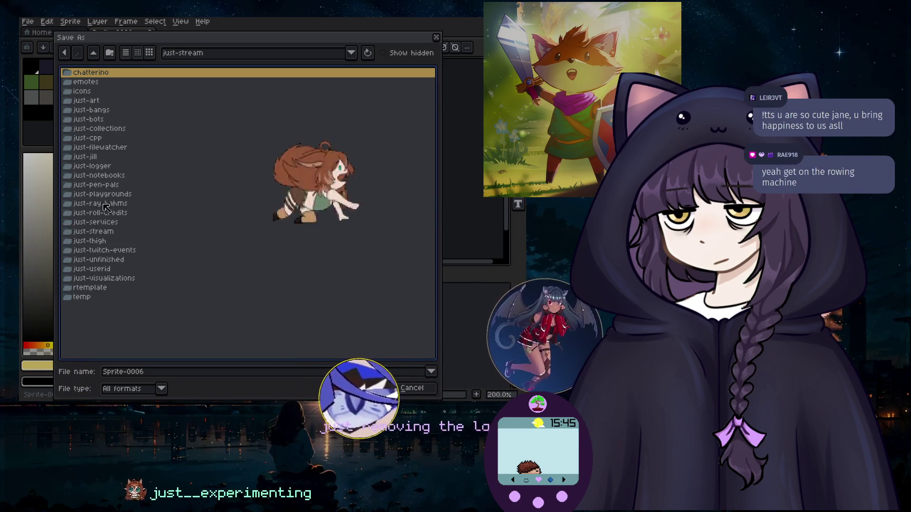
double_click(86, 100)
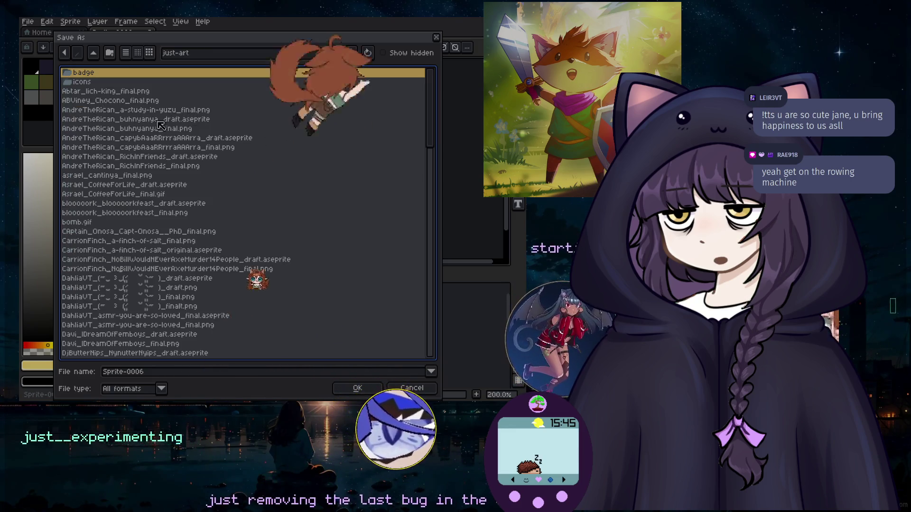
Replace the default Sprite-0006 name with the draft name ending 'im_draft.png' and save.
left_click(152, 374)
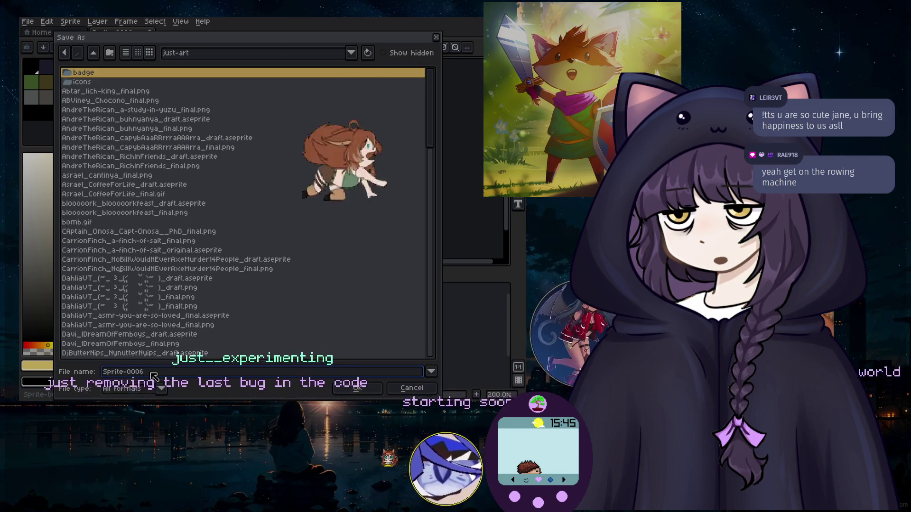
key("BackSpace")
key("BackSpace")
key("BackSpace")
key("BackSpace")
key("BackSpace")
key("BackSpace")
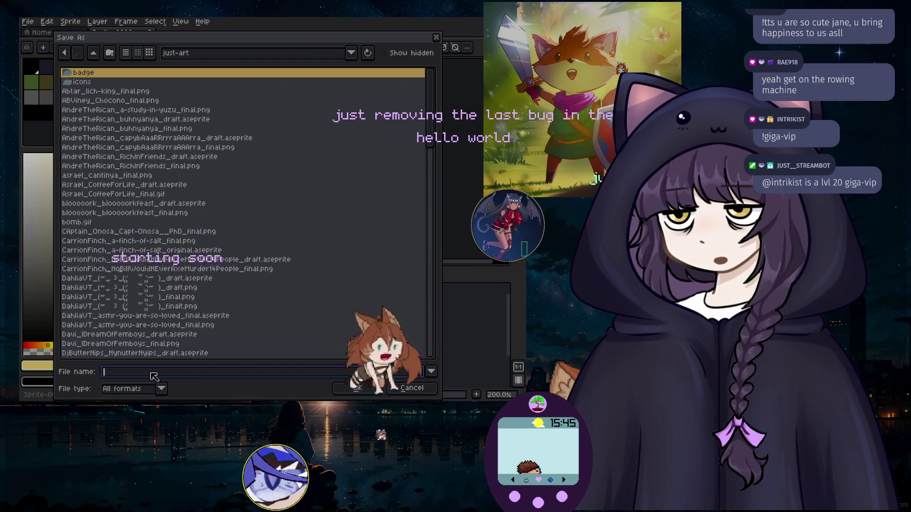
type("MykOll_ICa")
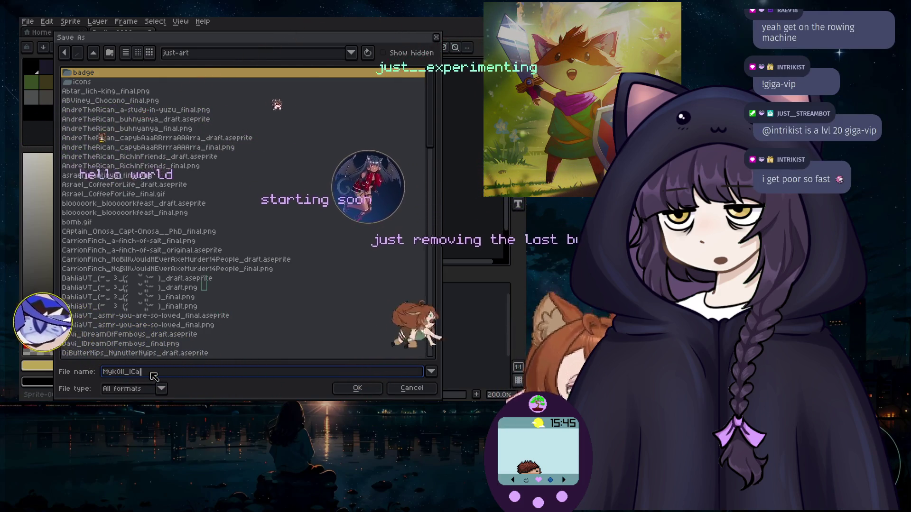
type("nFixHim")
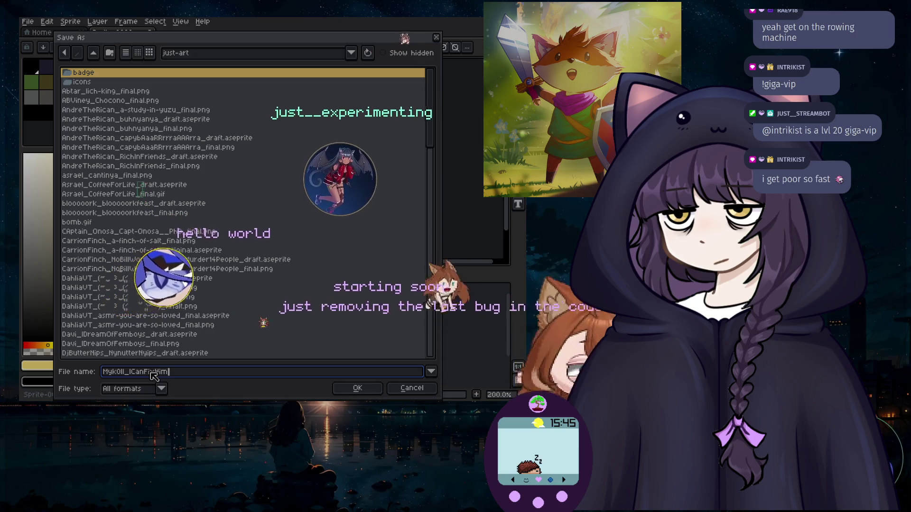
type("_")
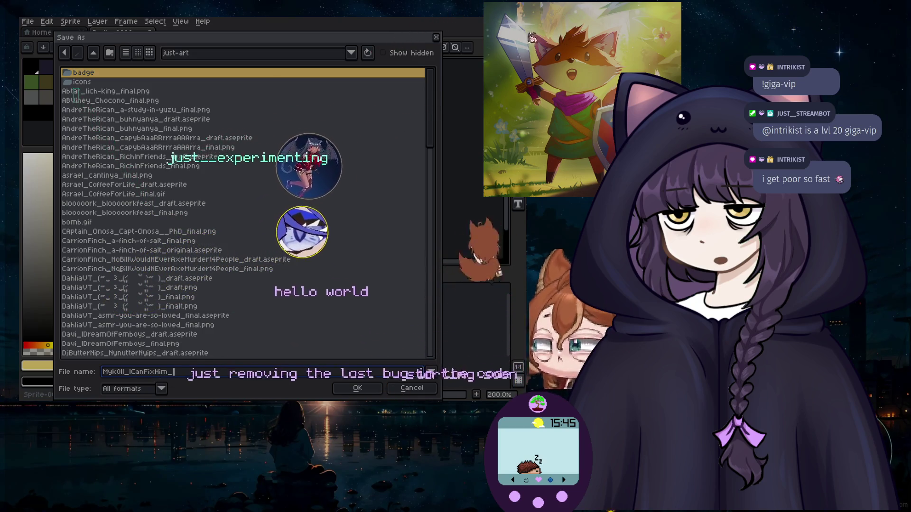
type("draft.png")
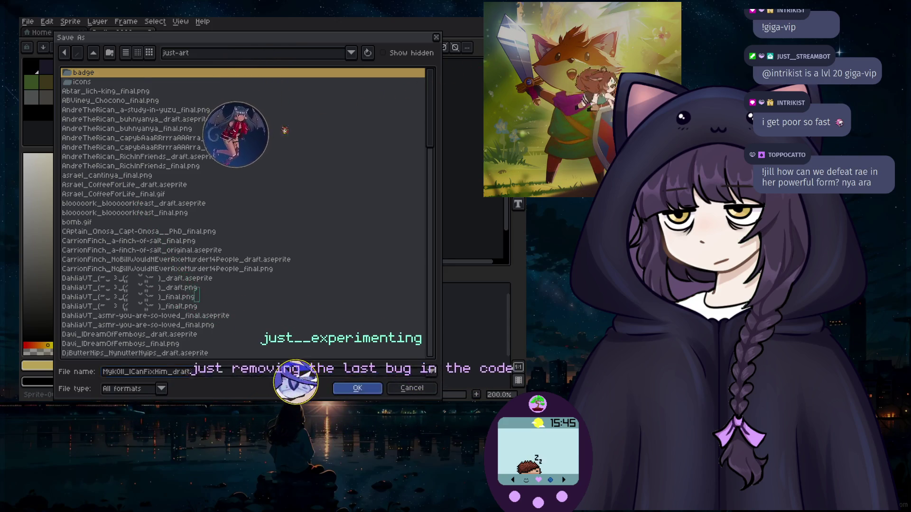
key("Return")
Open File > Export > Export As and export the fox as the final PNG.
left_click(27, 21)
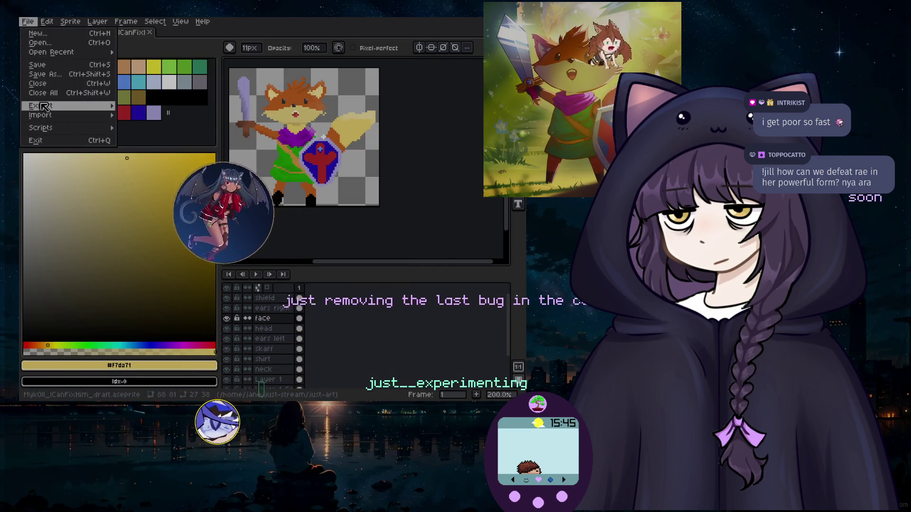
mouse_move(95, 110)
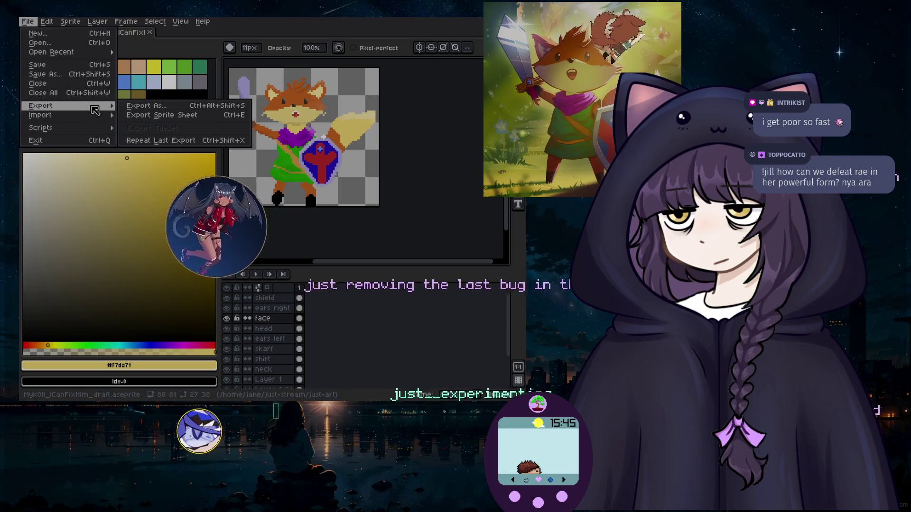
left_click(158, 107)
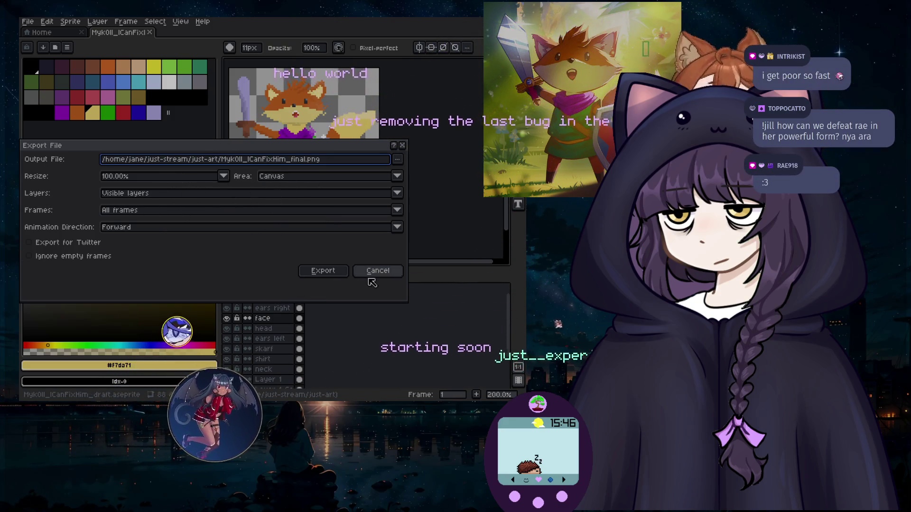
left_click(334, 273)
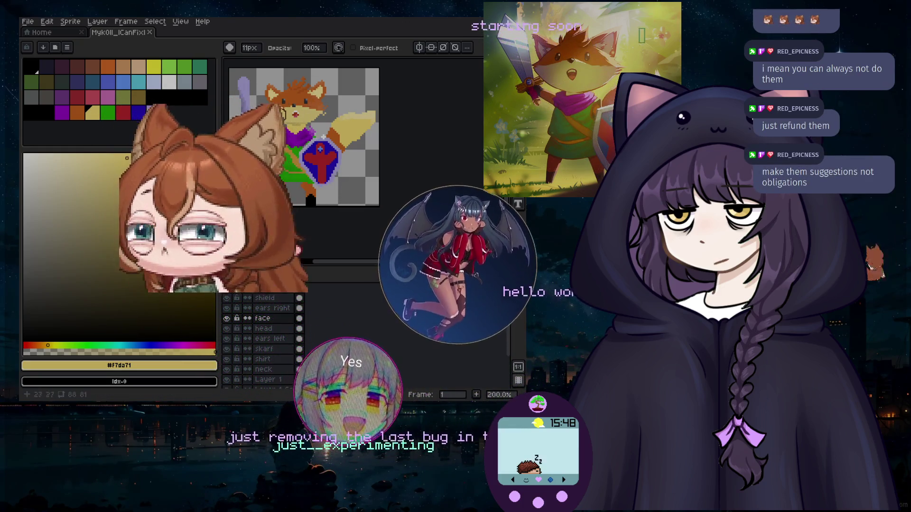
scroll(287, 104, "up", 3)
scroll(304, 119, "down", 2)
scroll(418, 90, "up", 2)
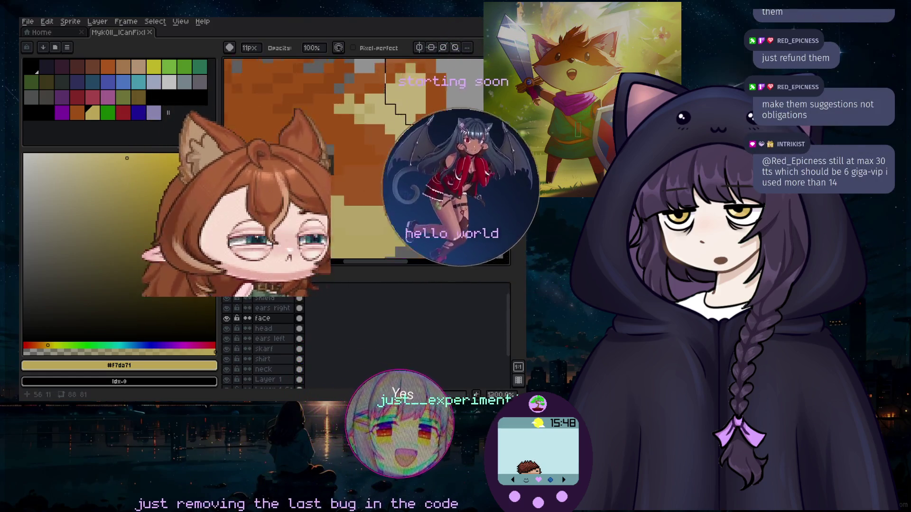
left_click_drag(321, 136, 378, 203)
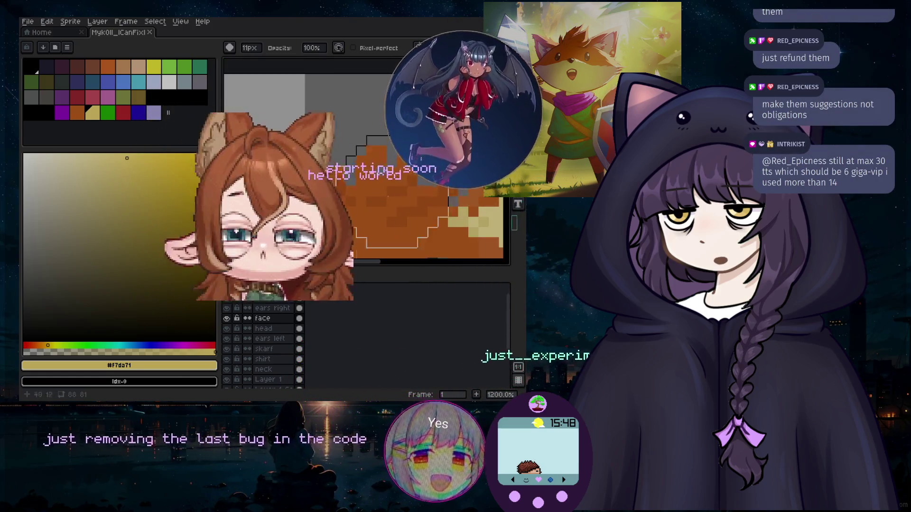
scroll(379, 204, "down", 5)
scroll(421, 249, "down", 1)
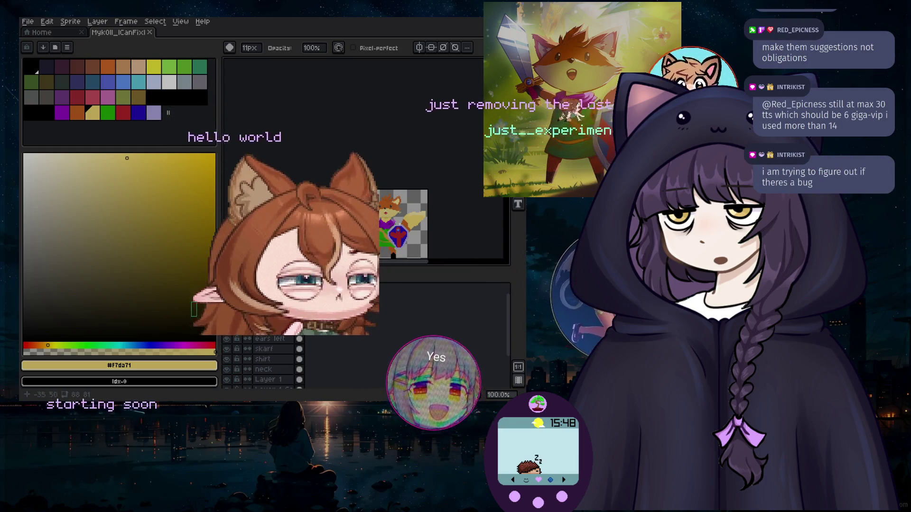
scroll(396, 240, "up", 3)
scroll(365, 199, "down", 3)
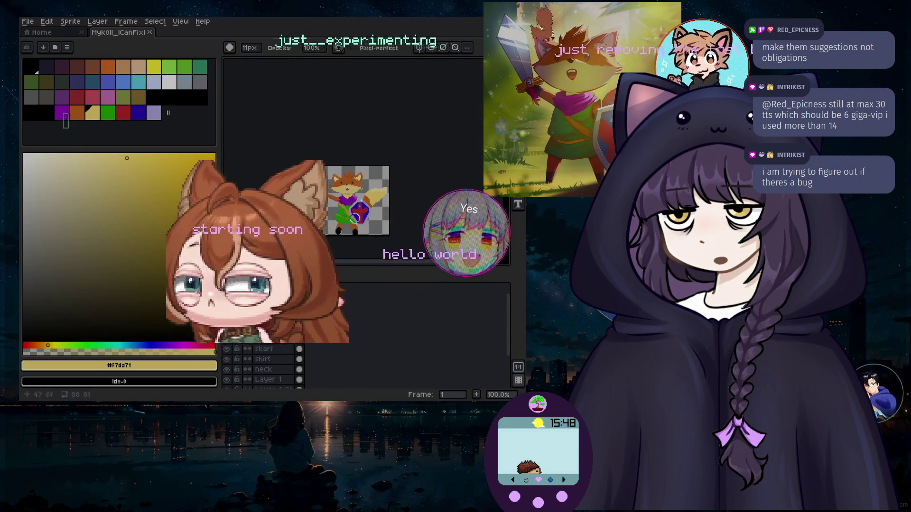
scroll(340, 220, "up", 4)
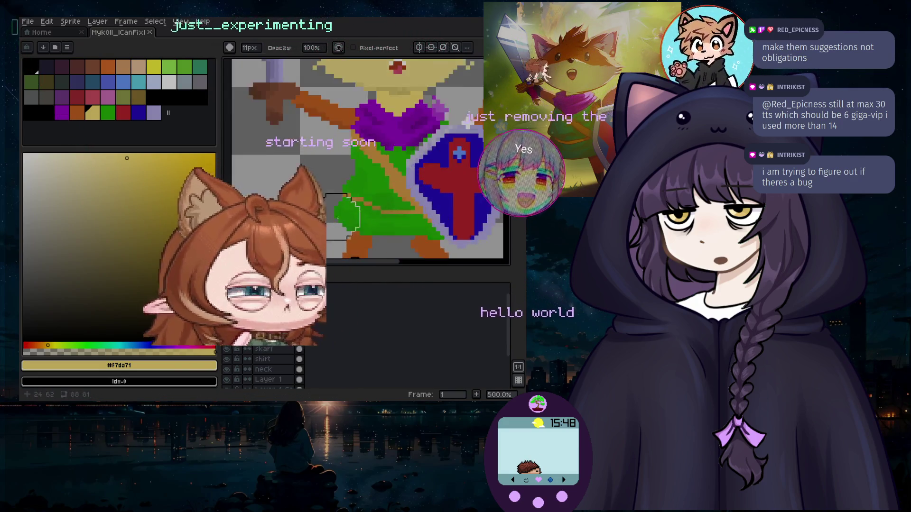
scroll(469, 193, "down", 1)
scroll(394, 157, "down", 1)
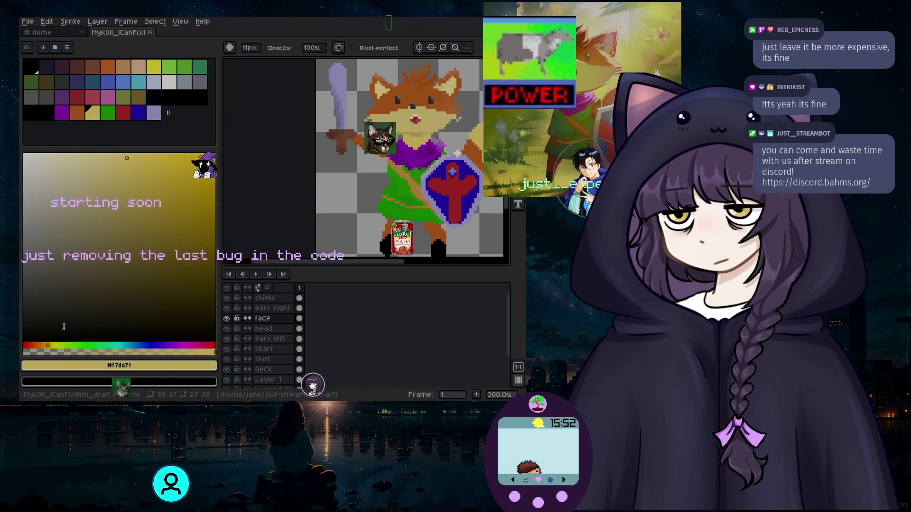
Switch from Aseprite to the terminal window with Super+2.
key("super+2")
Go up from just-tts into the just-main project and open it in the editor.
type("d ..")
key("Return")
type("cd ")
type("just-str")
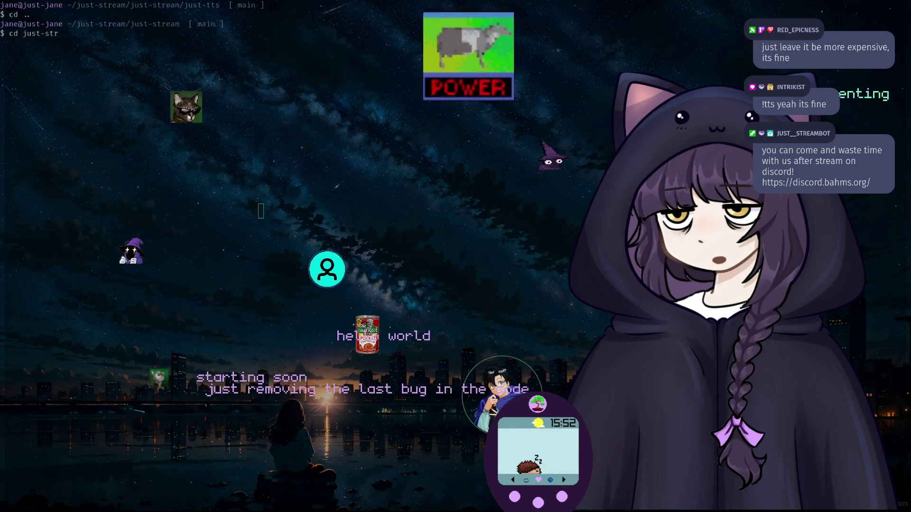
key("BackSpace")
key("BackSpace")
key("BackSpace")
key("BackSpace")
key("BackSpace")
key("BackSpace")
key("BackSpace")
key("BackSpace")
type("../just")
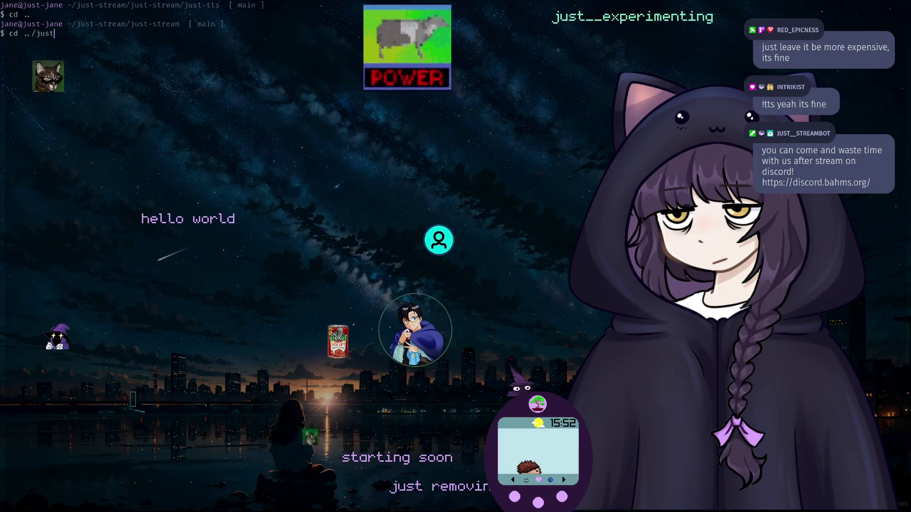
key("BackSpace")
key("BackSpace")
key("BackSpace")
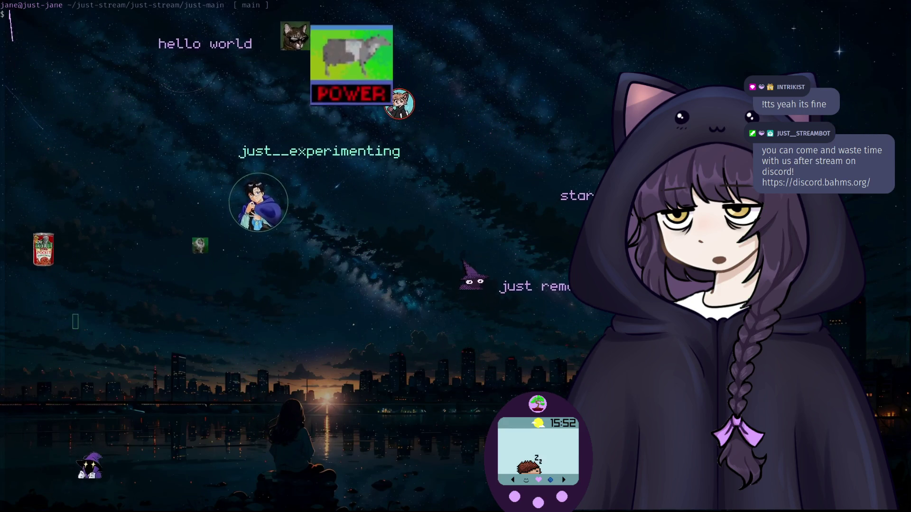
type("vim.")
key("Return")
Open commands.go from the file explorer and highlight the occurrences of tts.
key("j")
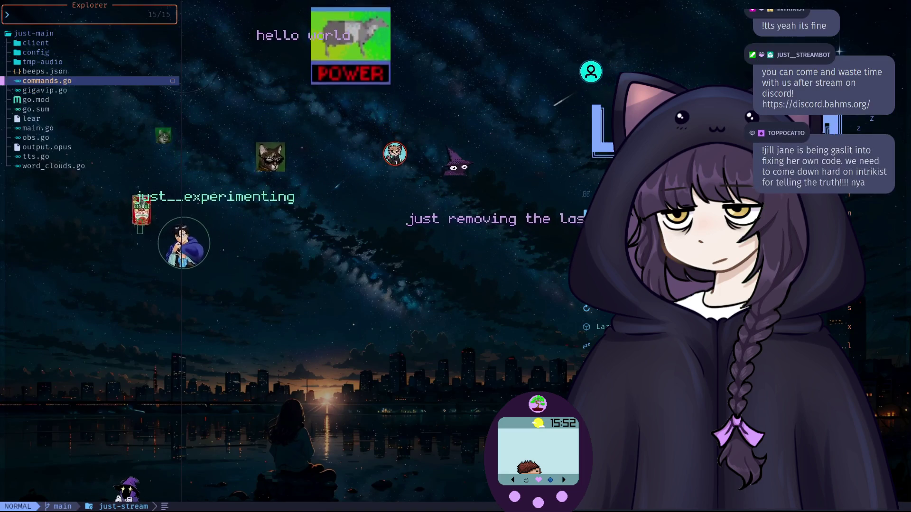
key("Return")
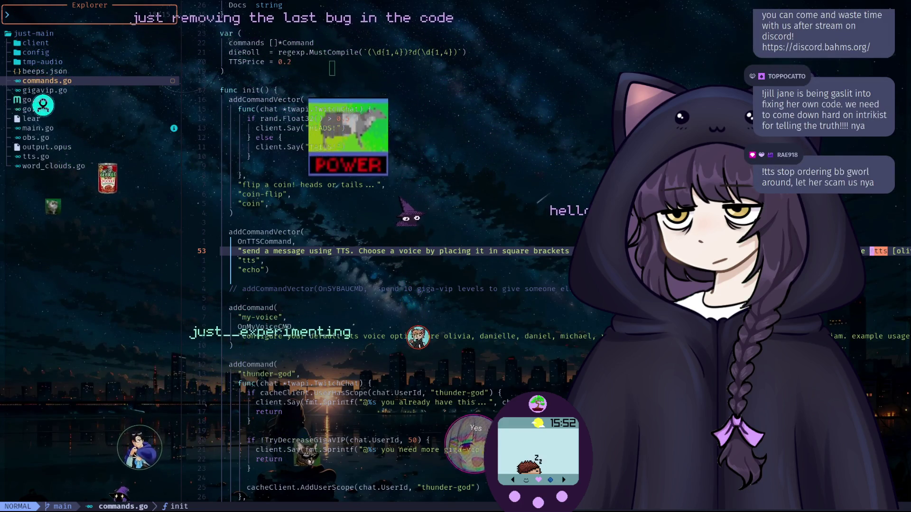
key("N")
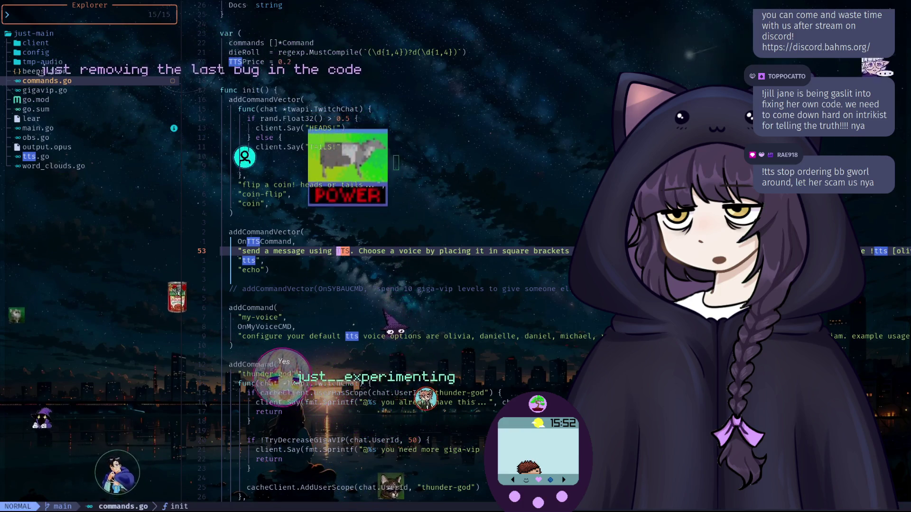
Search for OnTTSCommand and scroll to its bank deduction and giga-vip checks.
key("slash")
type("OnTT")
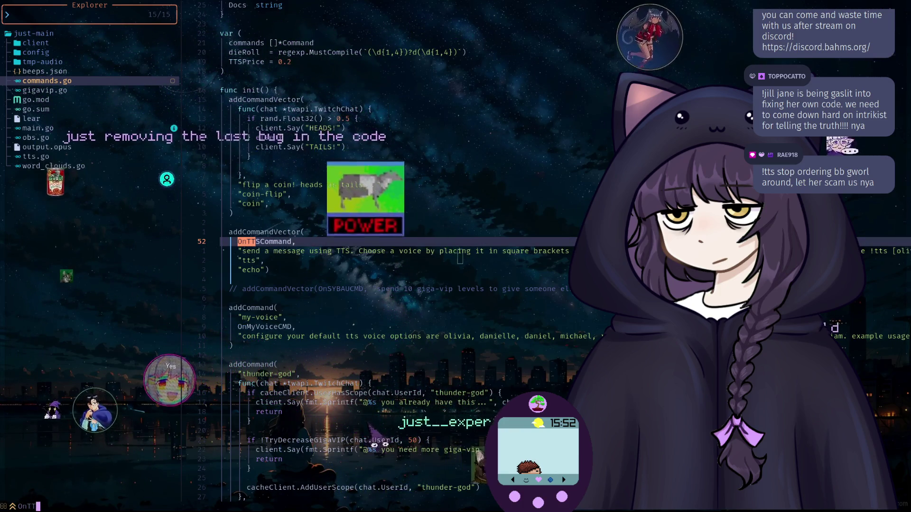
type("SCom")
key("Return")
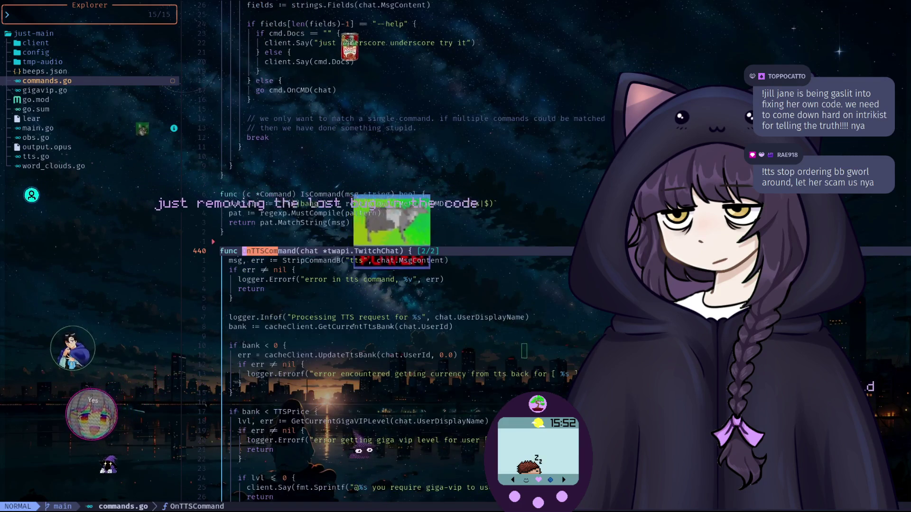
key("j")
key("j")
key("j")
key("j")
key("j")
key("j")
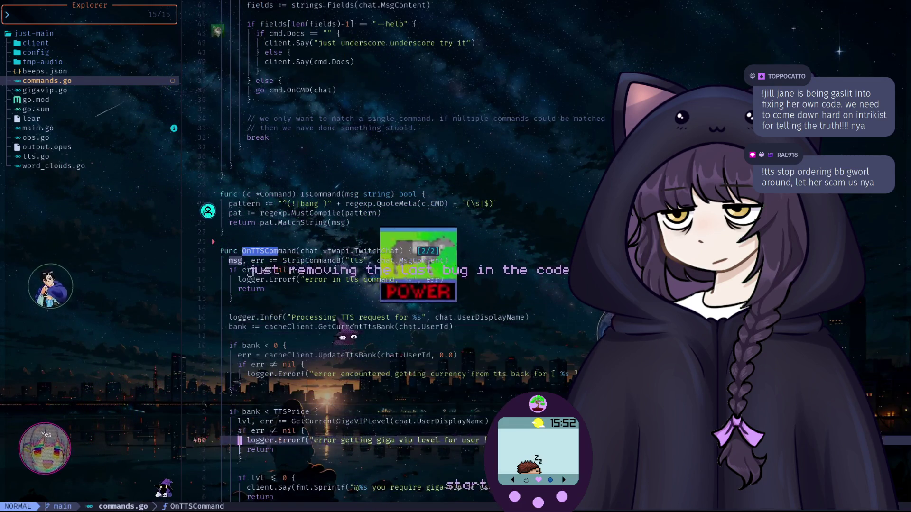
key("j")
key("j")
key("j")
key("ctrl+e")
key("ctrl+e")
key("ctrl+e")
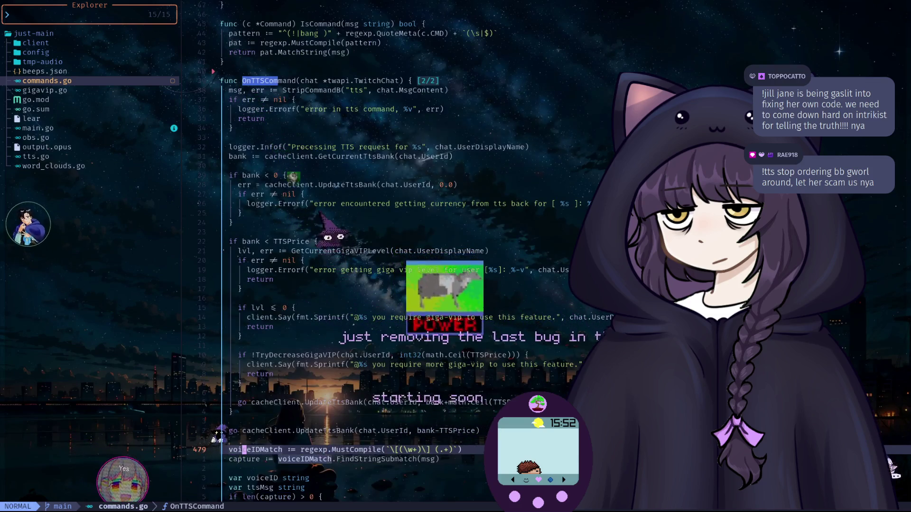
key("k")
key("k")
key("k")
key("k")
key("k")
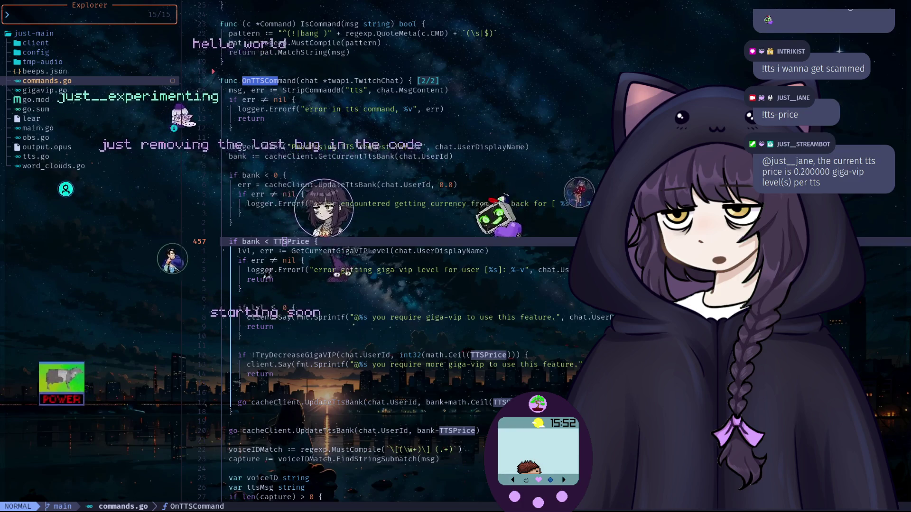
Move through the giga-vip check to the UpdateTtsBank call.
key("1")
key("0")
key("j")
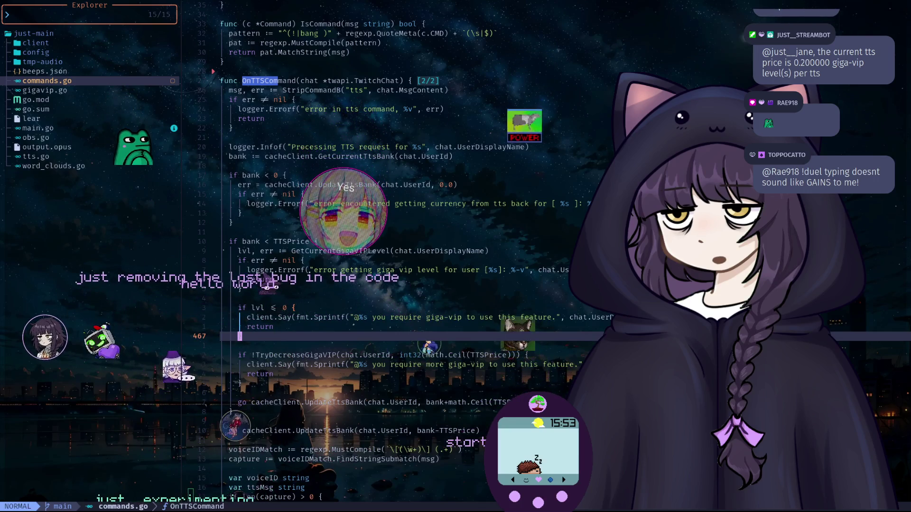
left_click(361, 270)
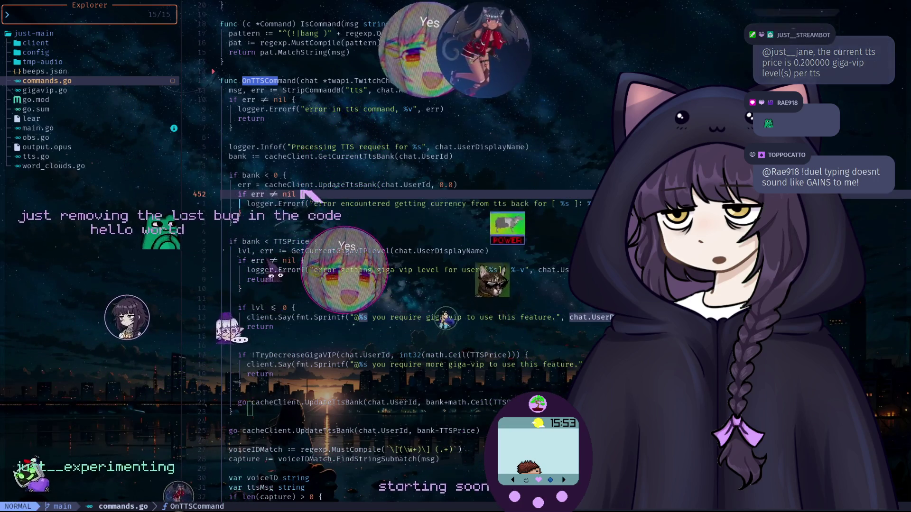
key("9")
key("k")
Inspect the UpdateTtsBank signature, the bank check's matching braces and its references.
key("K")
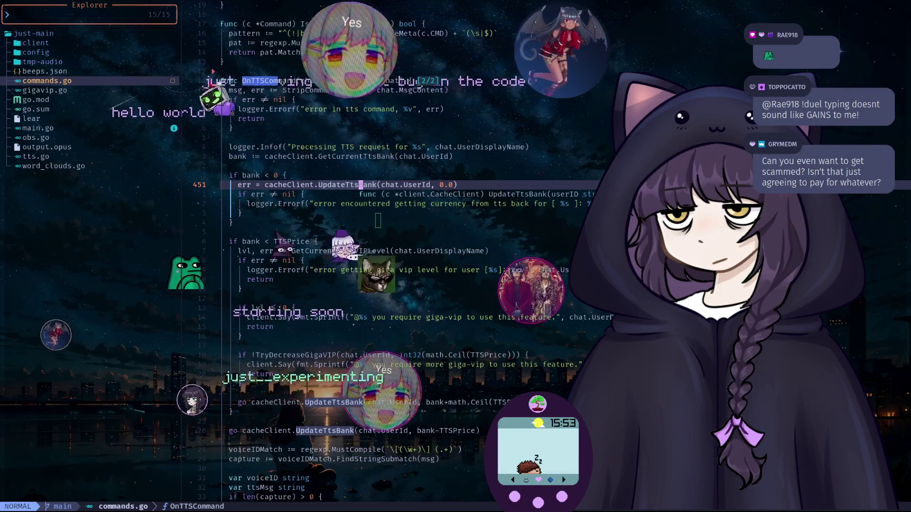
key("j")
key("j")
key("j")
key("j")
key("percent")
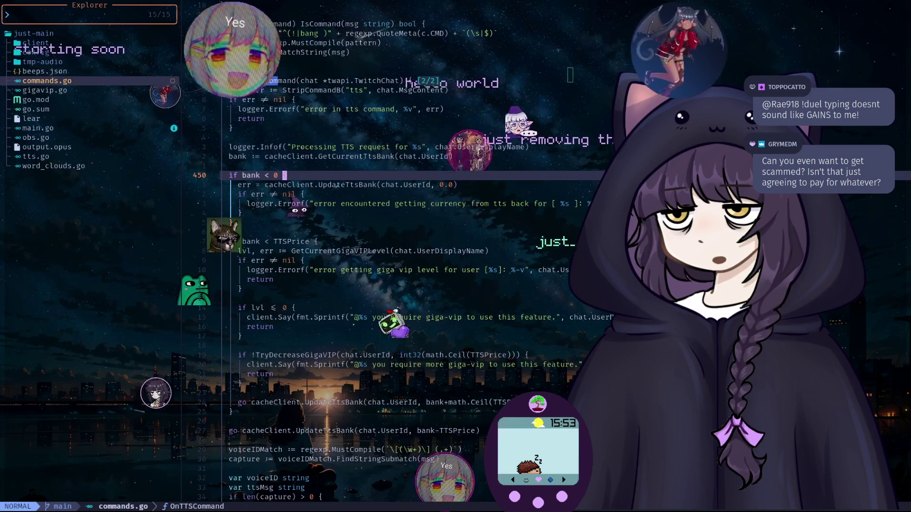
left_click(360, 184)
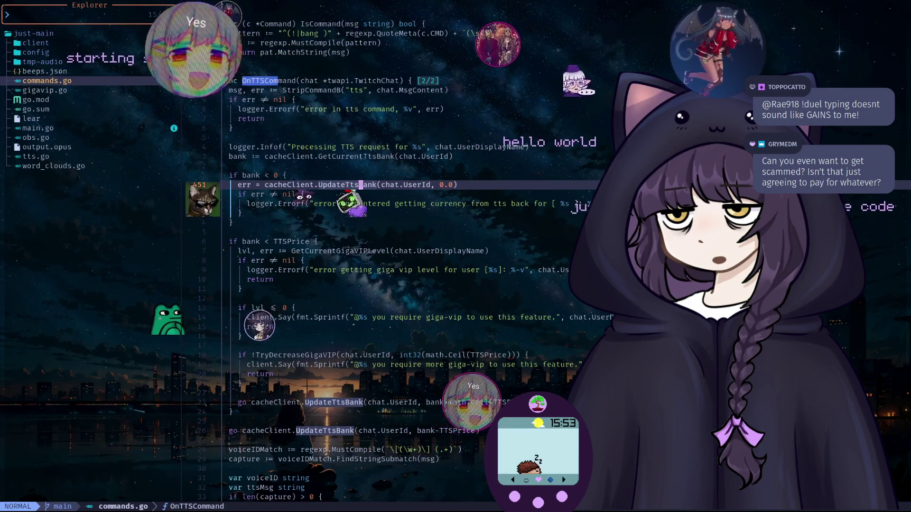
key("k")
key("k")
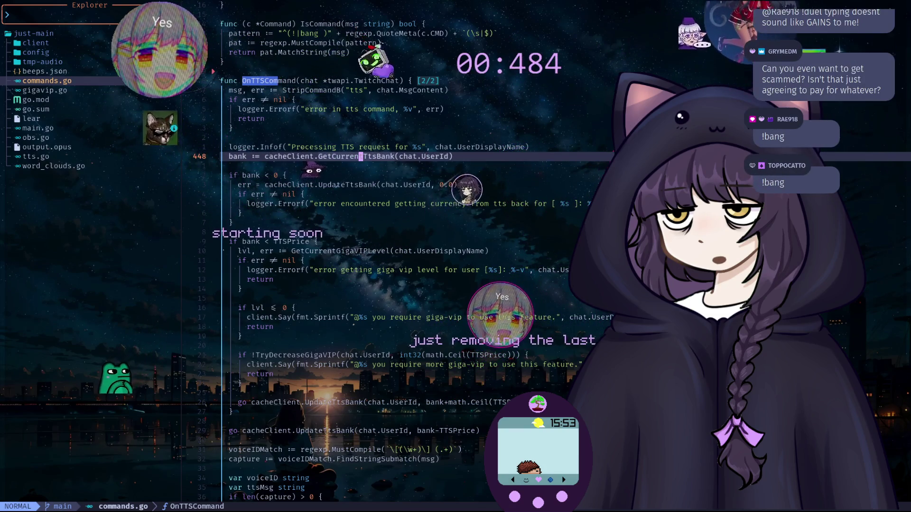
List all Redis keys containing bank, then type the TTS price into the new bank line.
key("super+2")
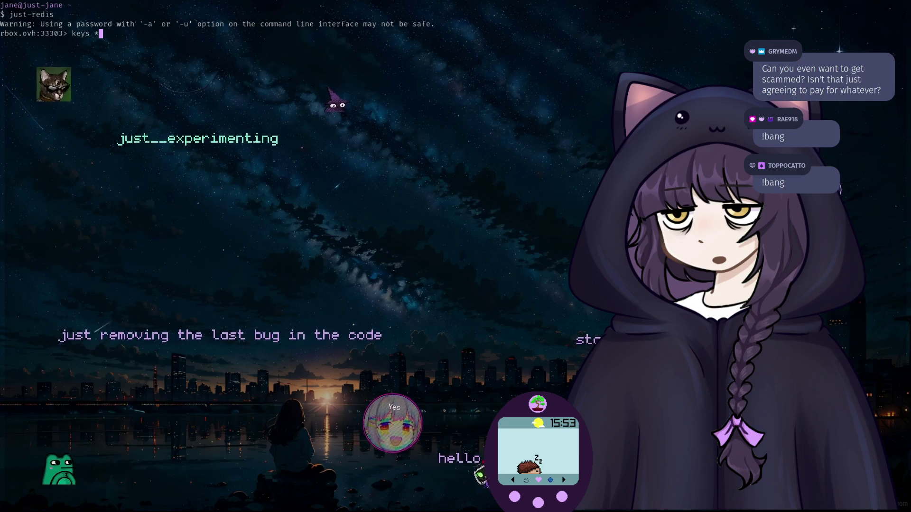
key("Return")
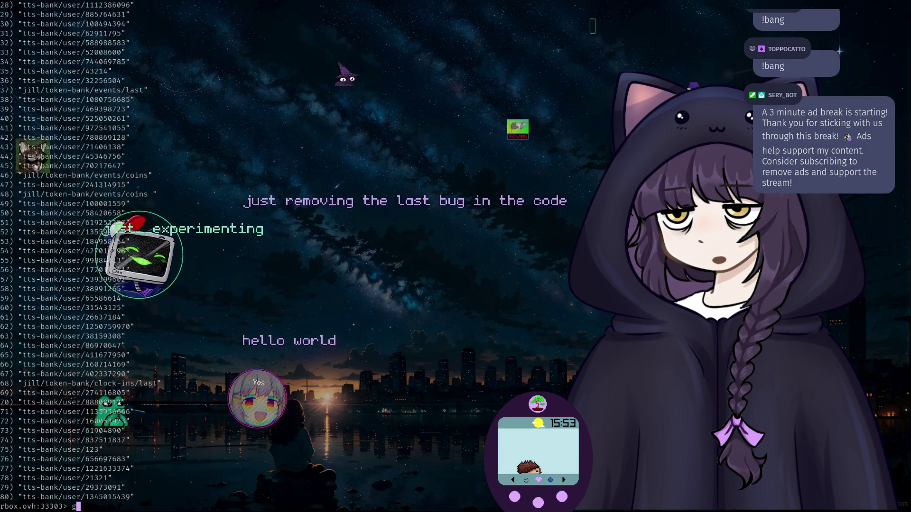
type("get")
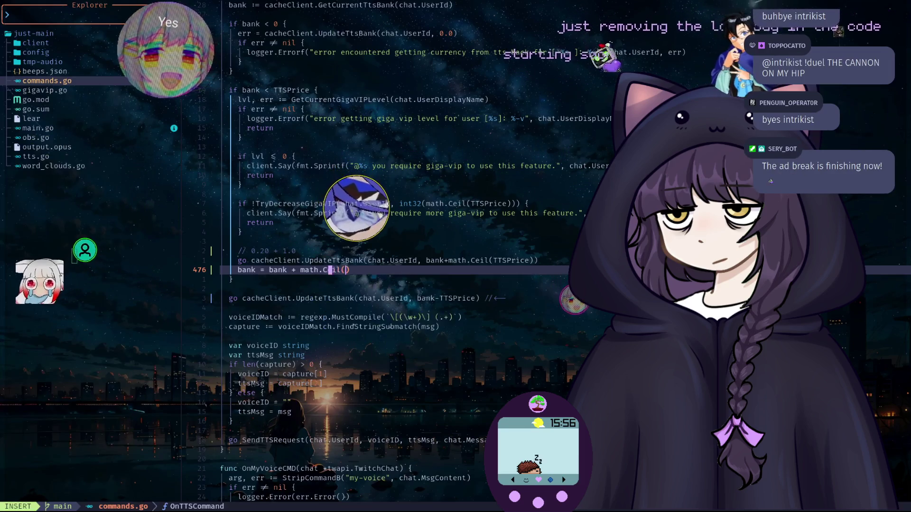
type("TTSPrice")
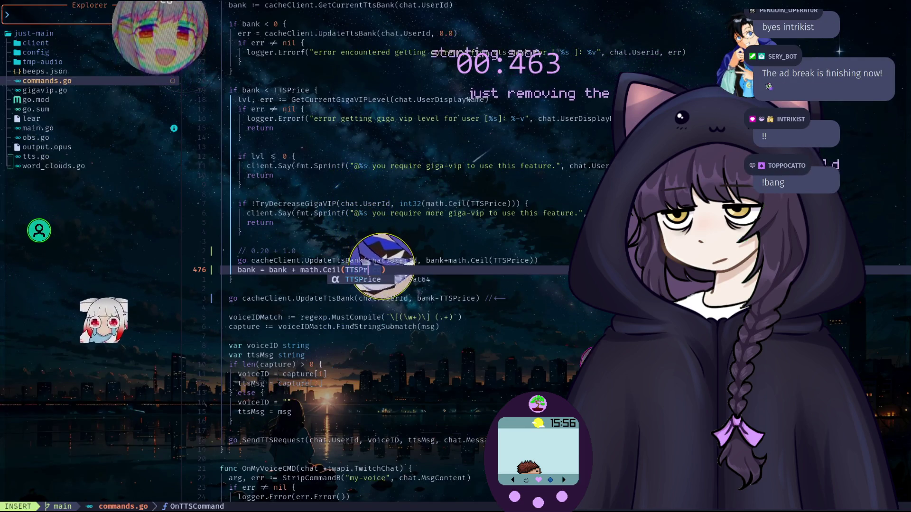
type("o")
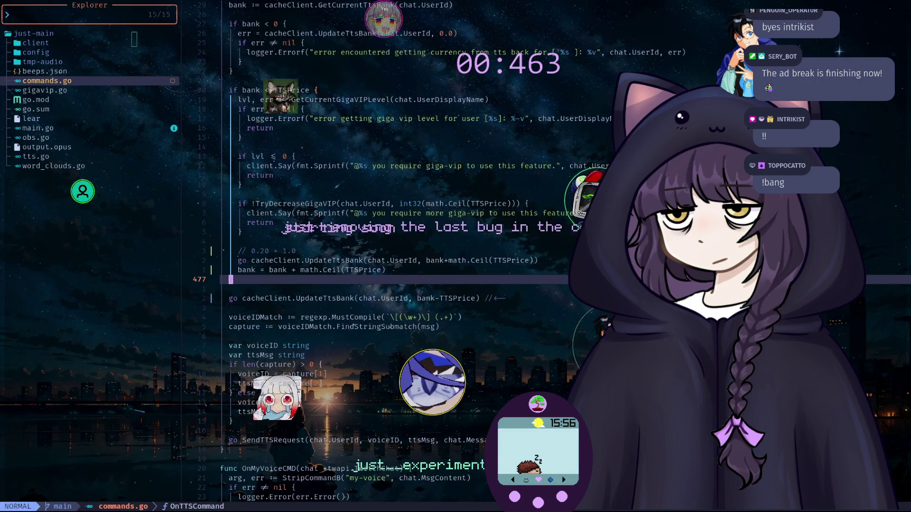
type("}")
Finish the bank + math.Ceil(TTSPrice) line and review the UpdateTtsBank deduction below it.
key("Escape")
left_click(378, 299)
left_click(427, 299)
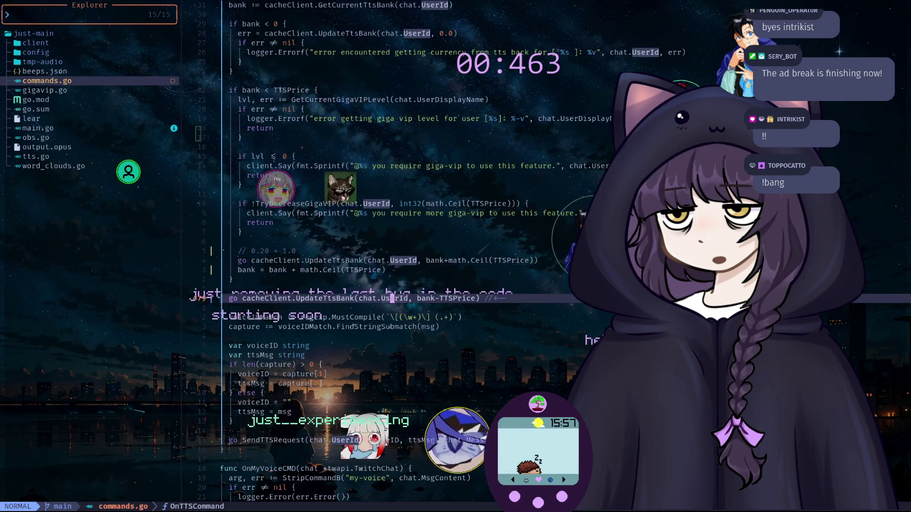
left_click(437, 299)
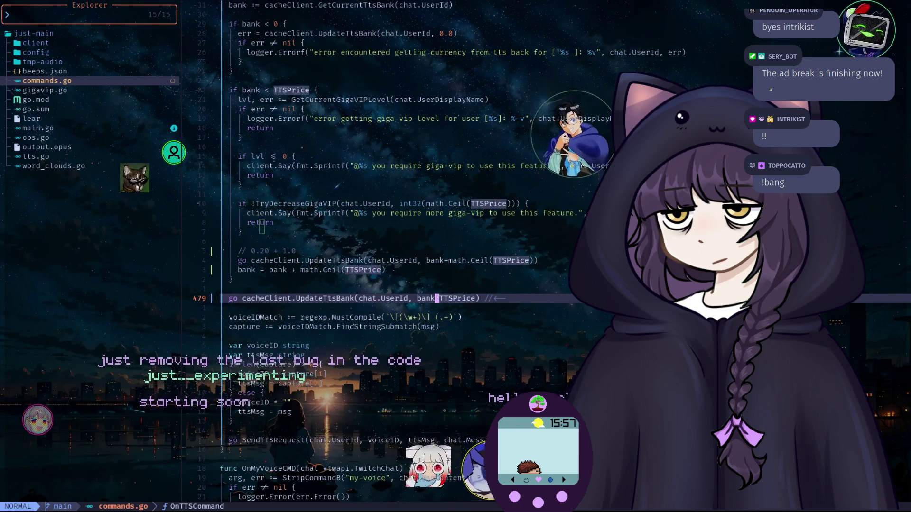
key("h")
key("h")
key("h")
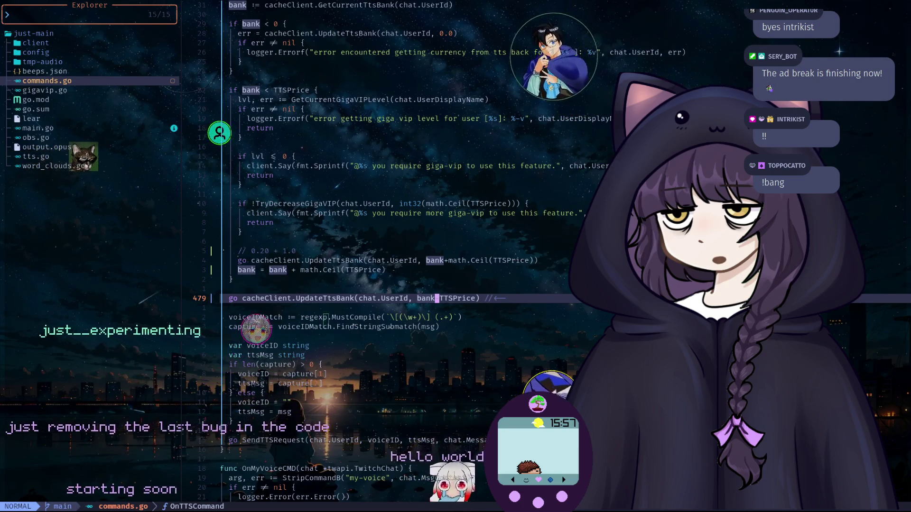
left_click(312, 298)
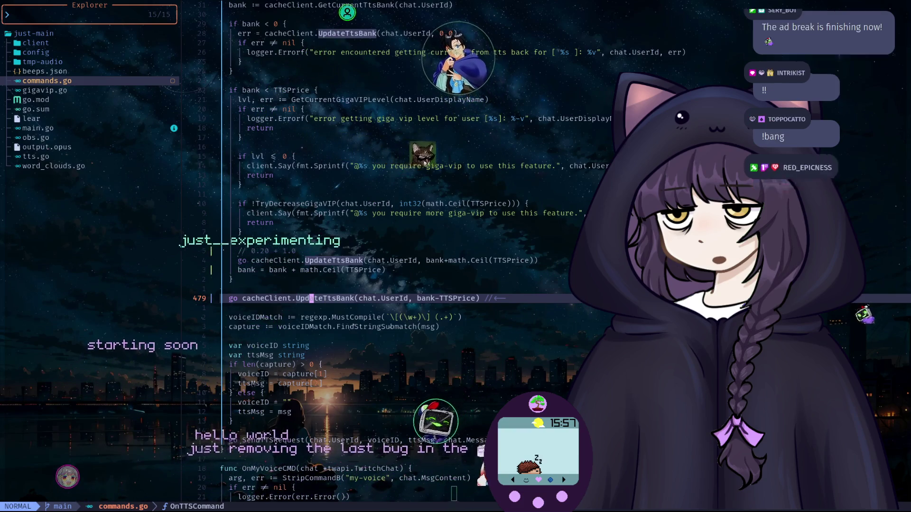
key("j")
key("j")
key("j")
key("j")
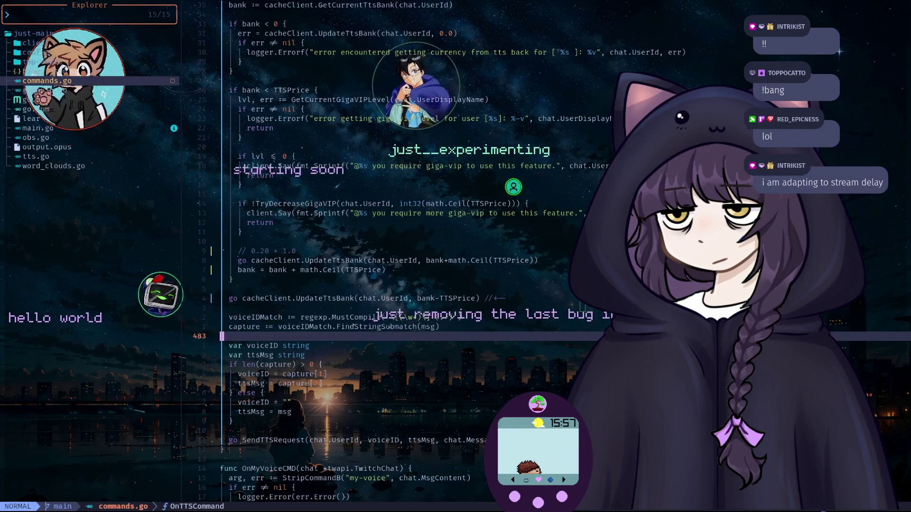
key("k")
key("k")
key("k")
key("k")
key("k")
key("k")
key("k")
Delete the 0.20 + 1.0 comment line and save commands.go with :wq.
key("d")
key("d")
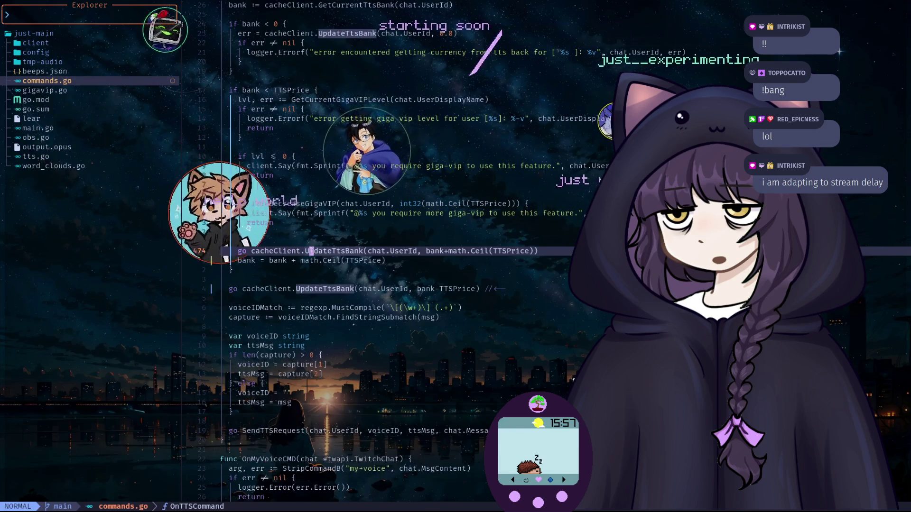
type(":wq")
key("Return")
type("go b")
key("BackSpace")
key("BackSpace")
key("BackSpace")
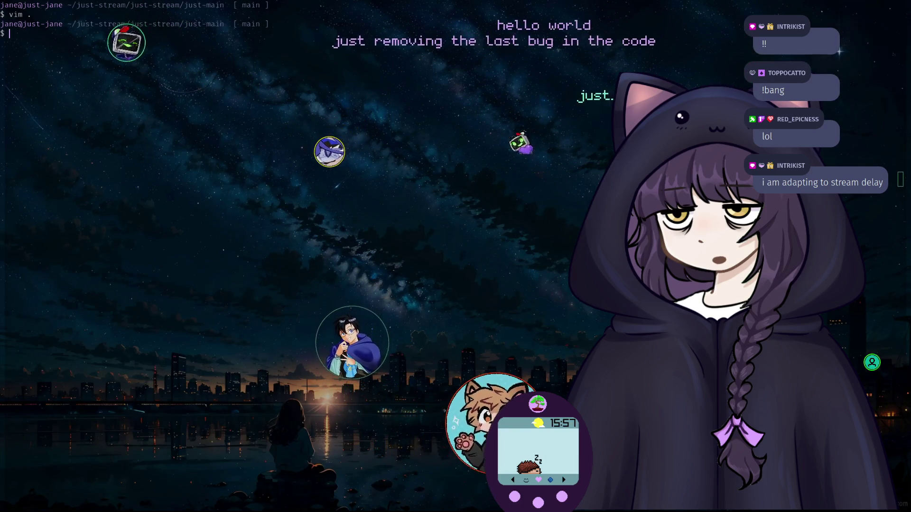
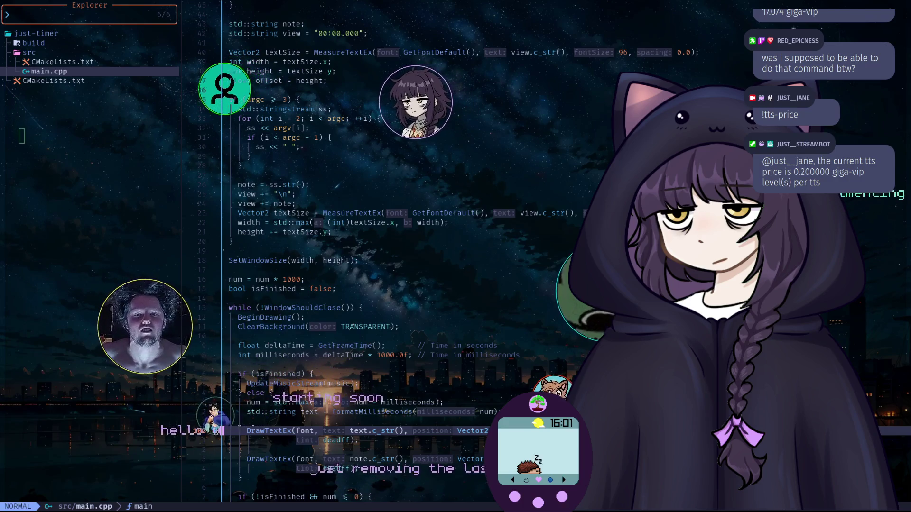
Jump to the window-width line in main.cpp and hide the file explorer.
left_click(446, 223)
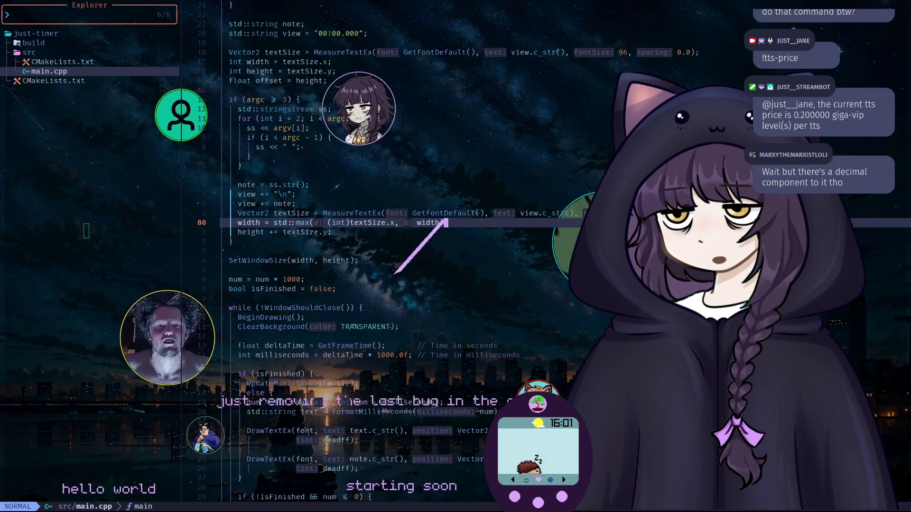
key("space")
key("e")
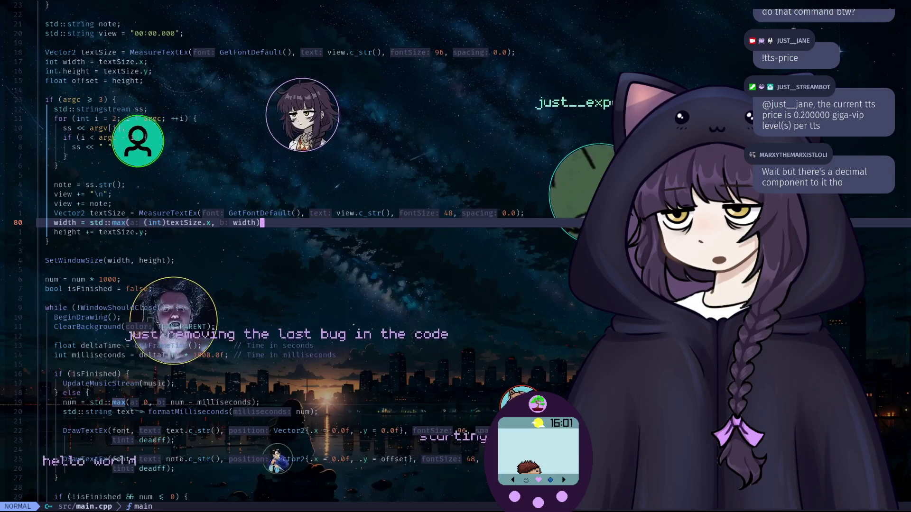
Run the :tts-e command twice, then quit Neovim with :q.
type("tts-e")
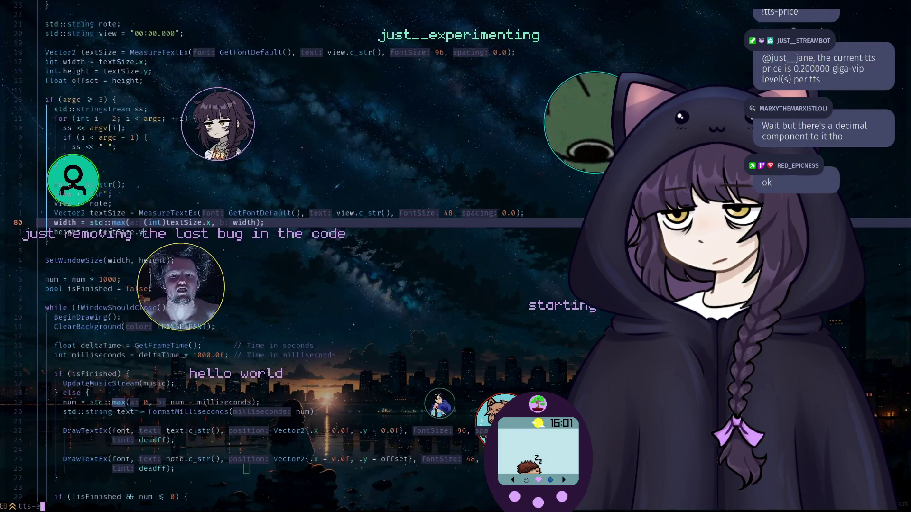
key("Return")
type("tts")
key("Return")
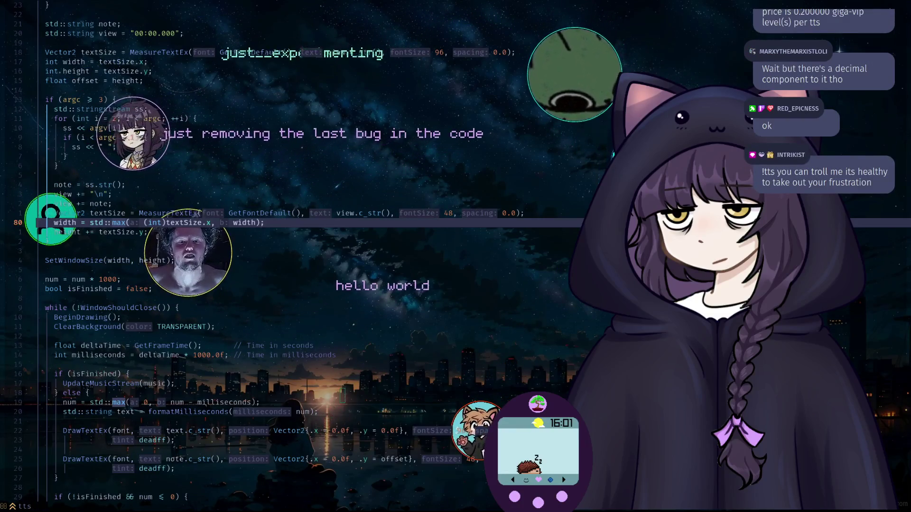
type(":q")
key("Return")
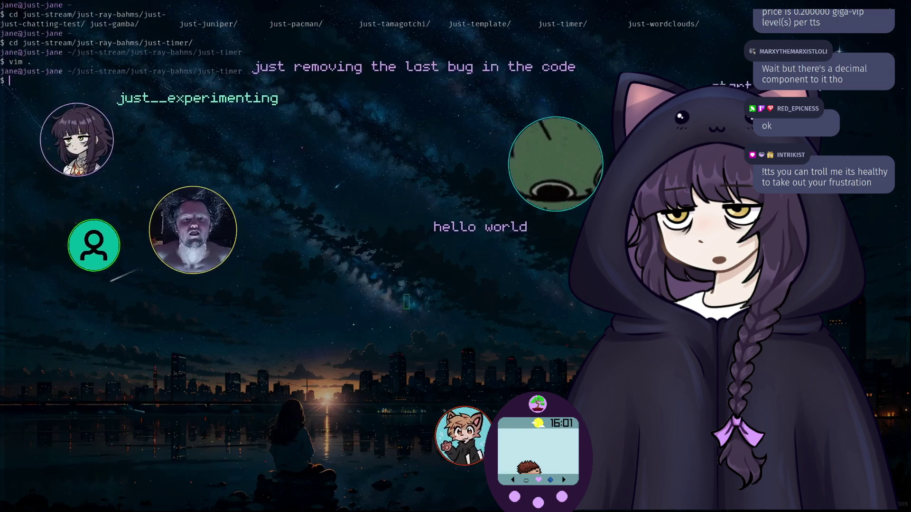
Launch Neovim on the just-swarm project with 'vim .'.
type("vim .")
key("Return")
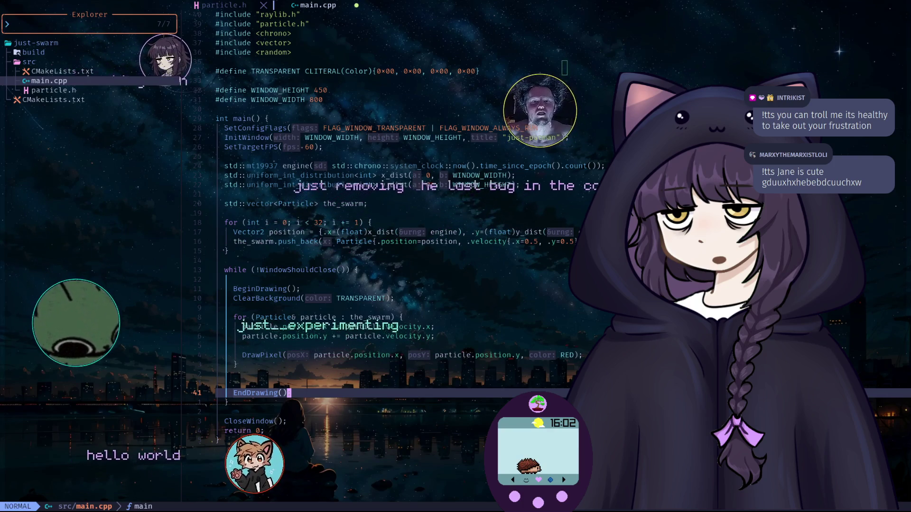
Add a semicolon after EndDrawing(), then select the random setup code through the while line.
type(";")
key("Escape")
key("j")
key("j")
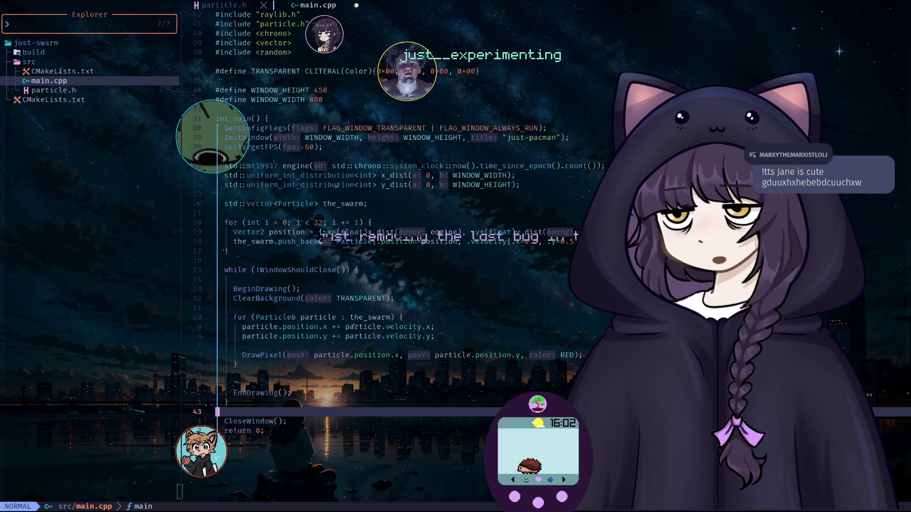
left_click_drag(360, 270, 605, 165)
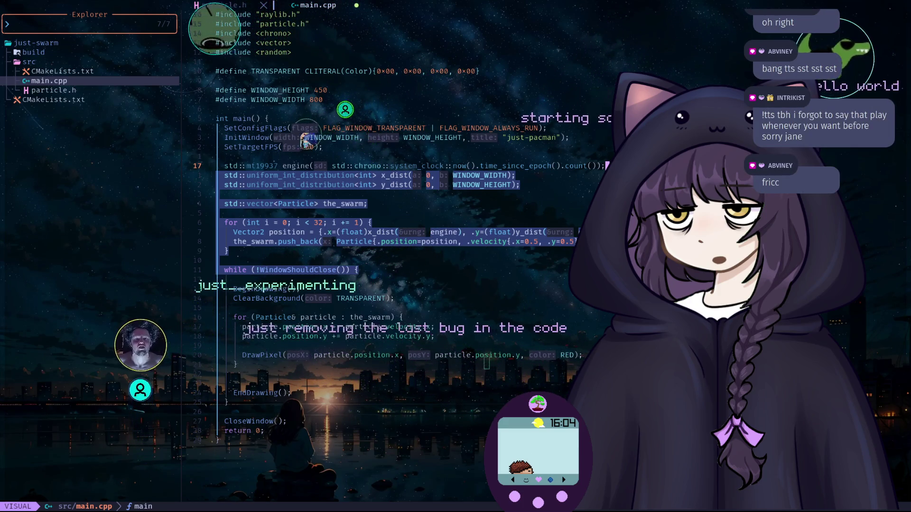
Select the SetConfigFlags/InitWindow lines and step through the push_back velocity and particle loop code.
left_click_drag(544, 127, 571, 137)
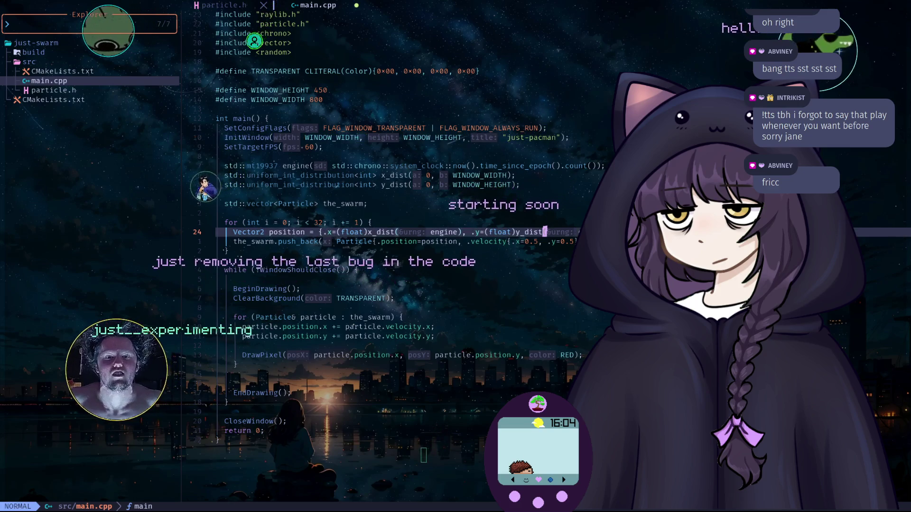
left_click_drag(215, 317, 404, 316)
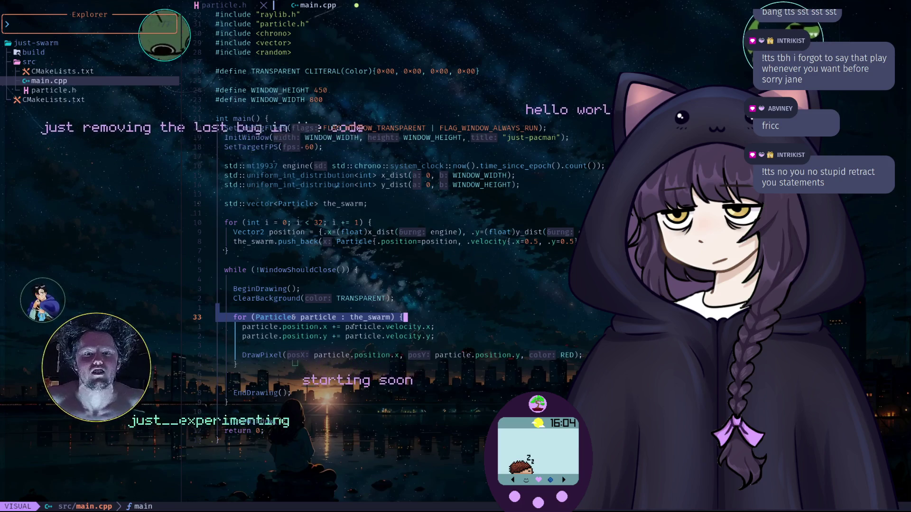
left_click(432, 326)
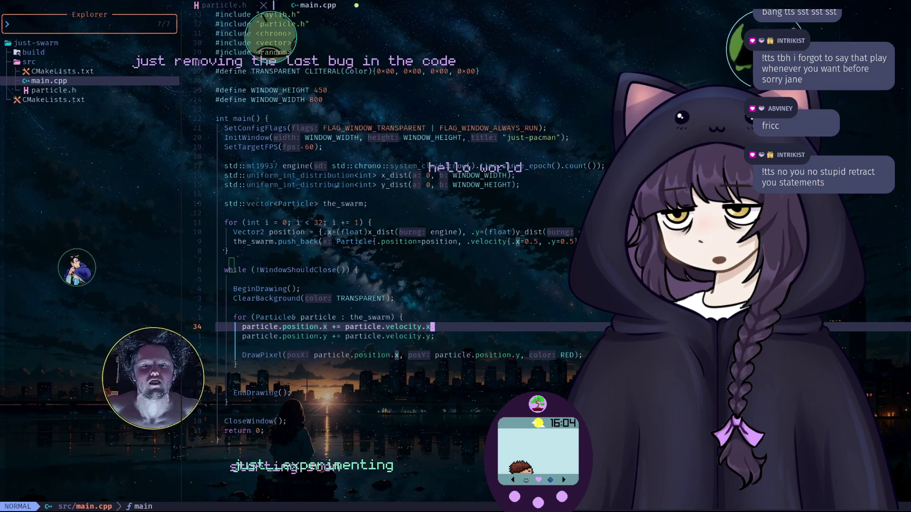
left_click(218, 307)
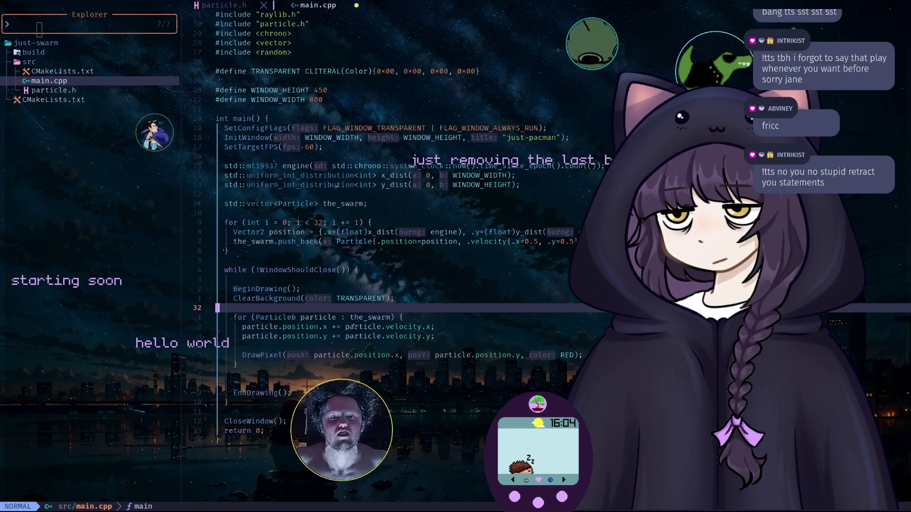
left_click(534, 242)
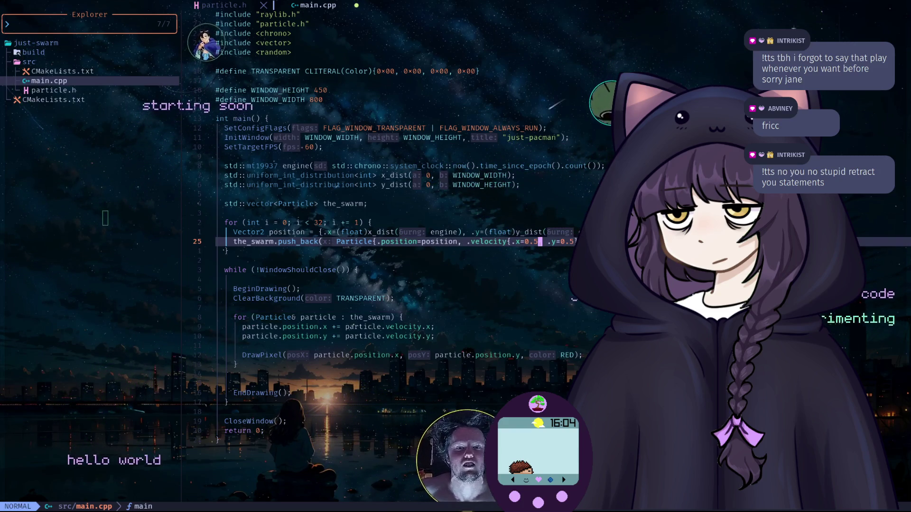
left_click(220, 261)
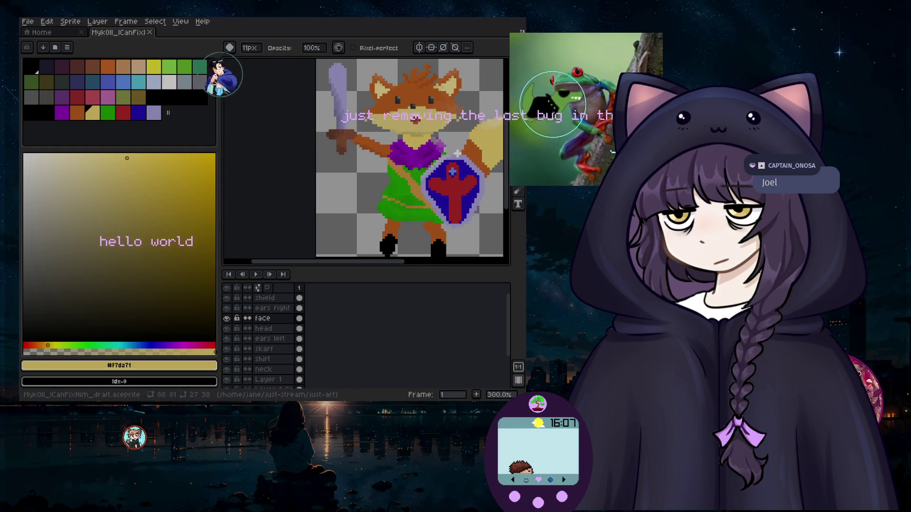
Choose File > New… to bring up the New Sprite dialog with Height 96px.
left_click(32, 21)
left_click(90, 32)
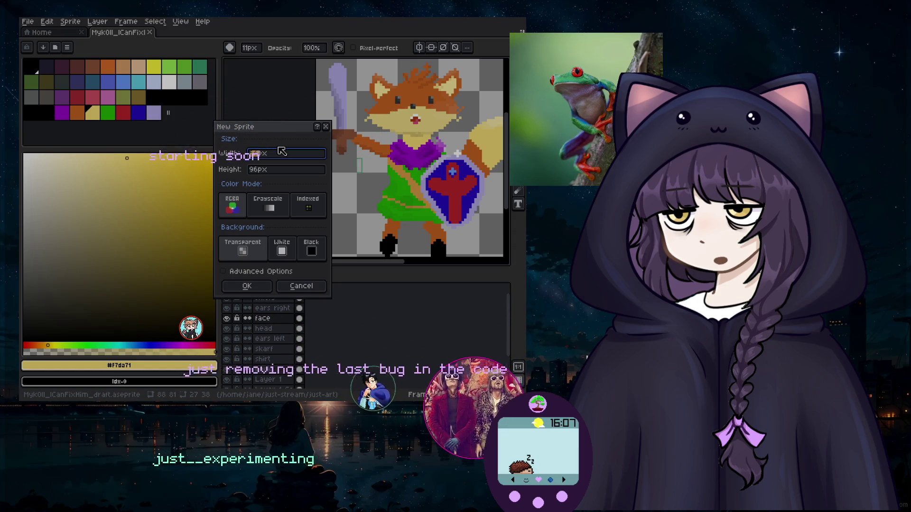
Create the 54×96 px sprite and pick a brown swatch for the branch.
left_click(254, 170)
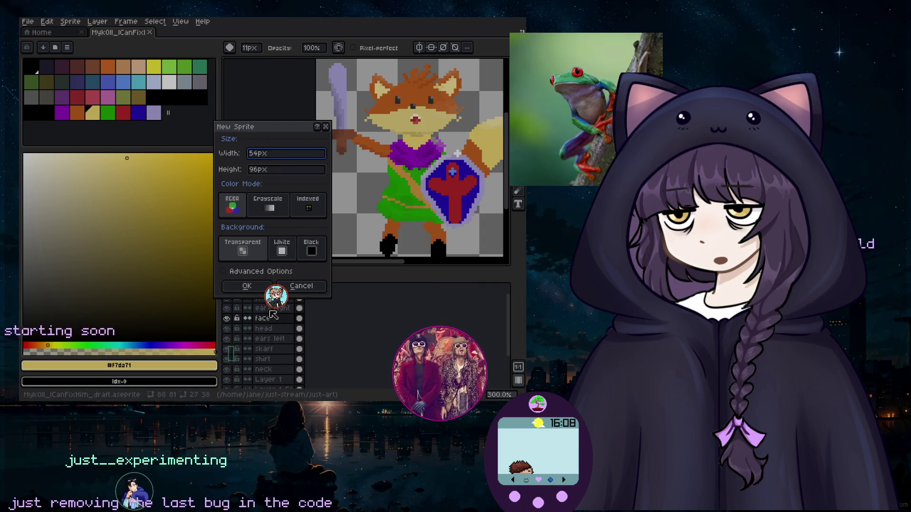
key("Return")
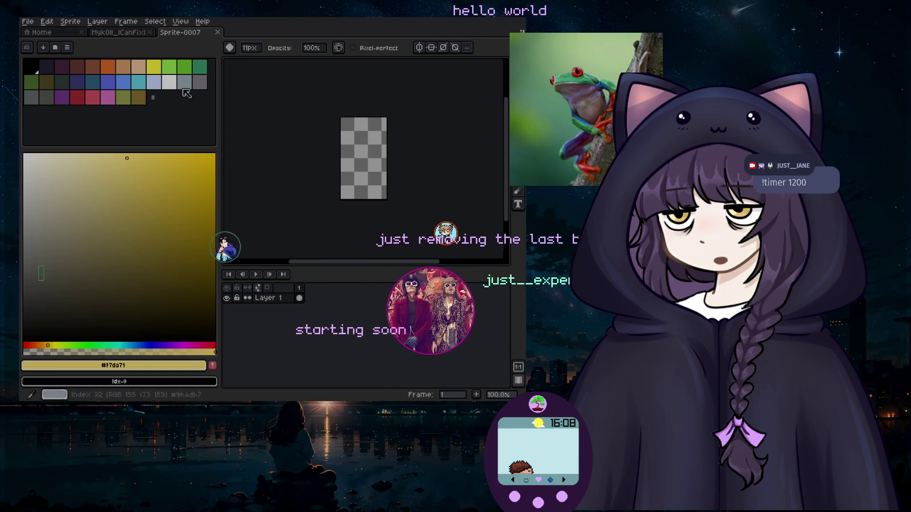
left_click(138, 98)
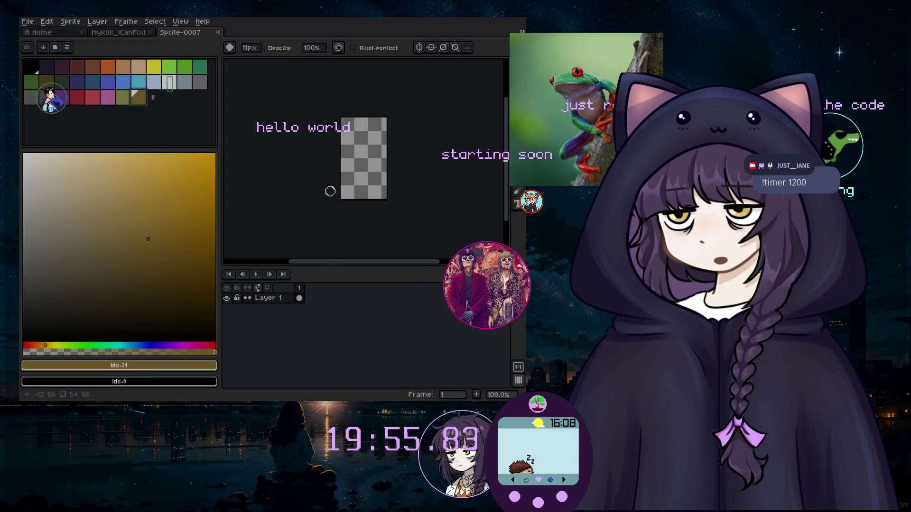
Draw an 18px brown curved stroke diagonally across the canvas with the Curve tool.
scroll(345, 195, "up", 2)
scroll(374, 209, "down", 1)
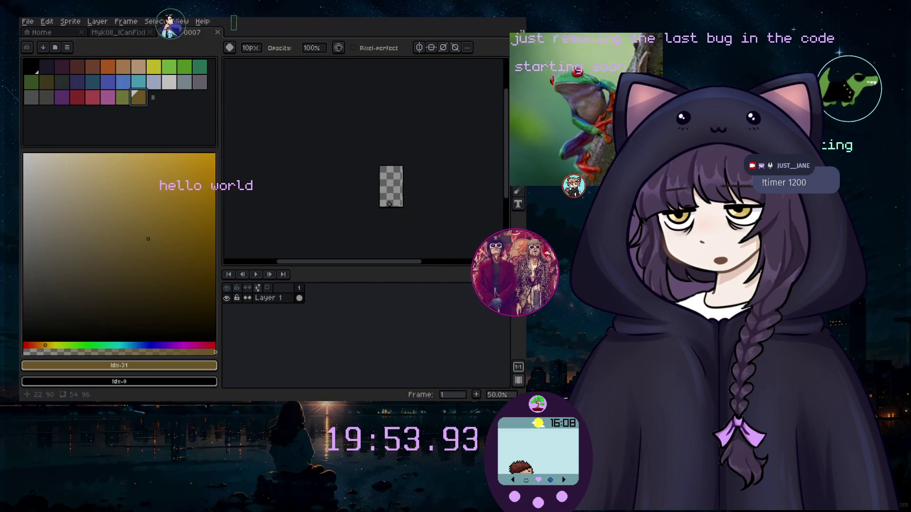
key("u")
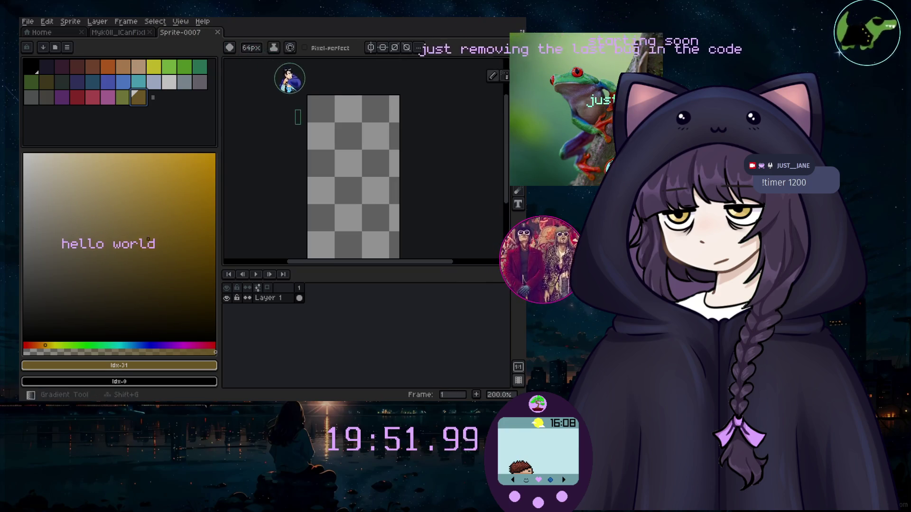
key("shift+l")
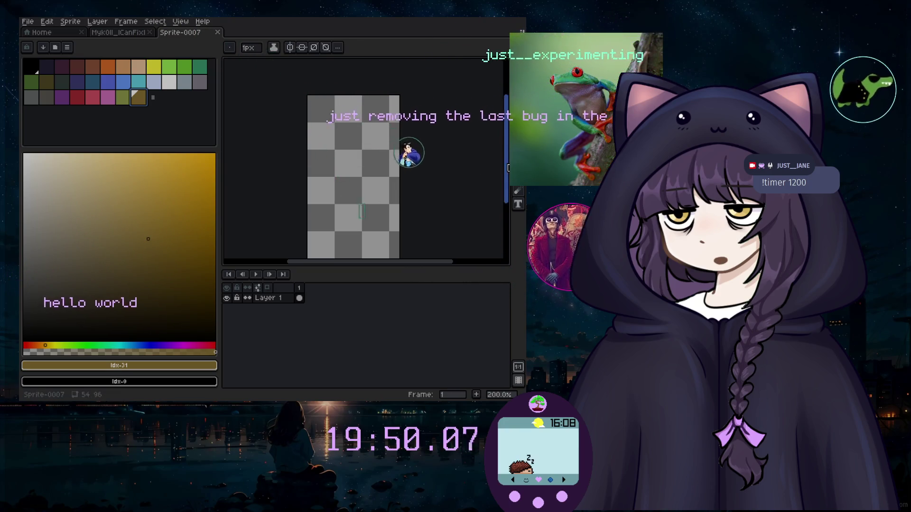
scroll(310, 201, "down", 2)
key("b")
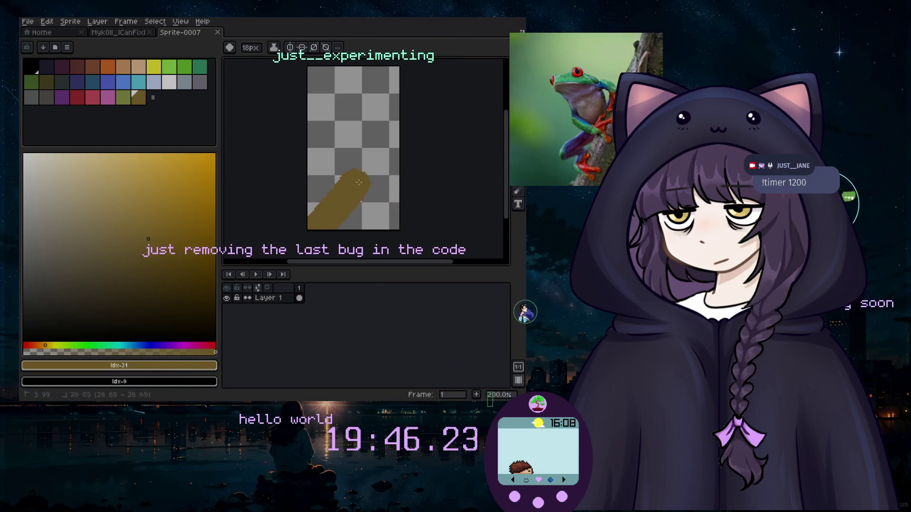
left_click_drag(392, 99, 379, 181)
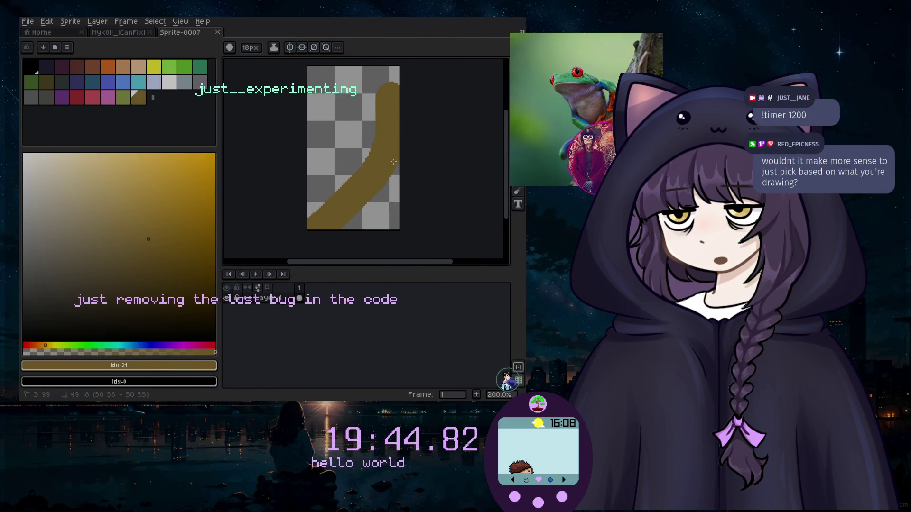
left_click(369, 186)
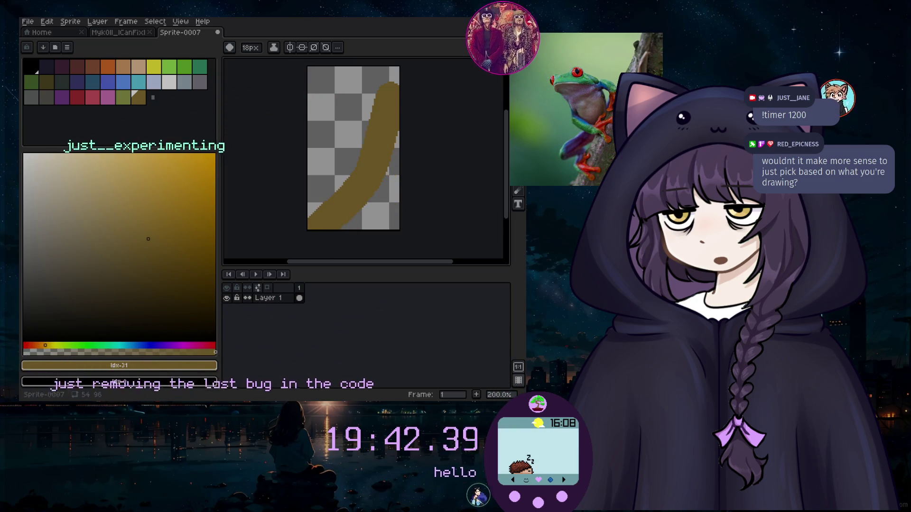
Erase along the upper and lower parts of the branch to thin it.
key("e")
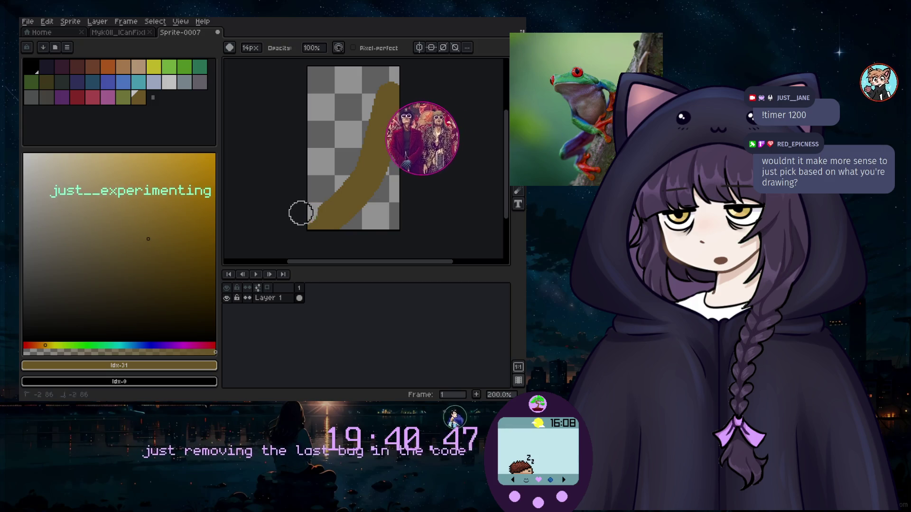
left_click_drag(343, 174, 396, 95)
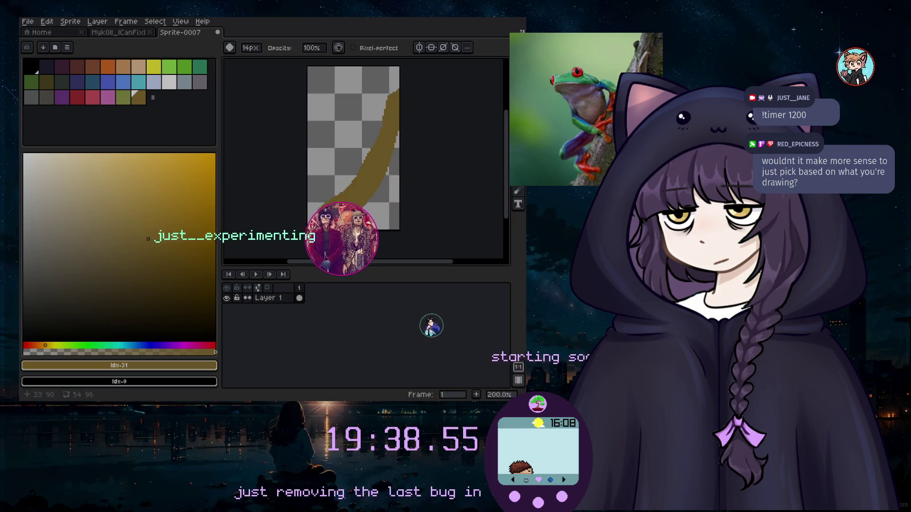
left_click_drag(378, 184, 299, 210)
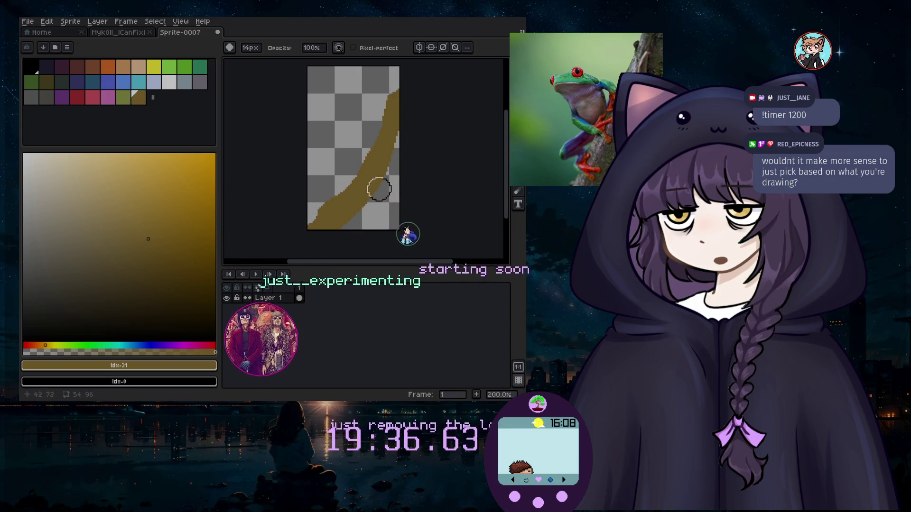
scroll(384, 189, "up", 1)
left_click(97, 21)
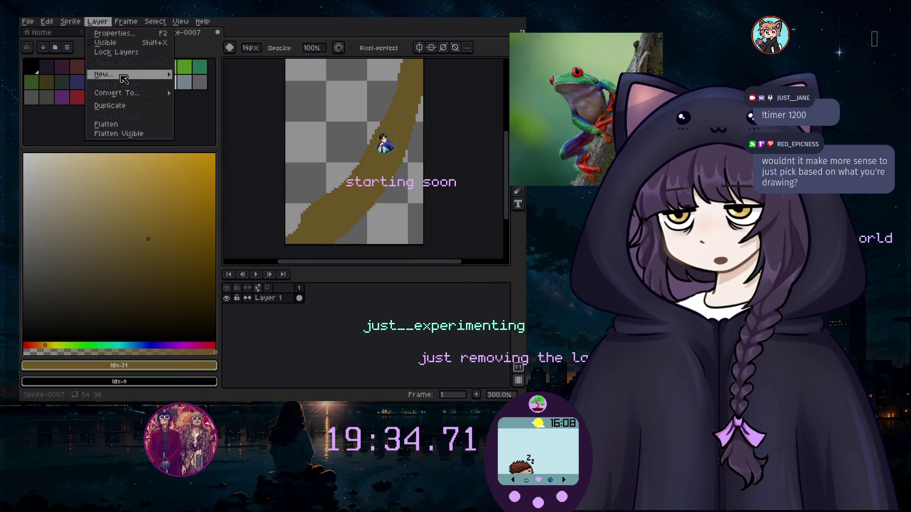
Add Layer 2 above Layer 1 and rename it 'feets'.
mouse_move(121, 75)
left_click(203, 77)
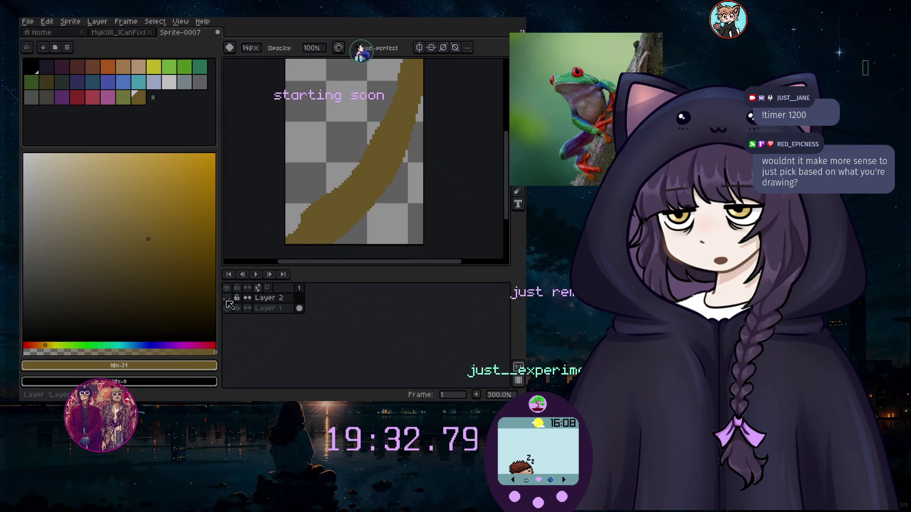
double_click(284, 301)
type("feet")
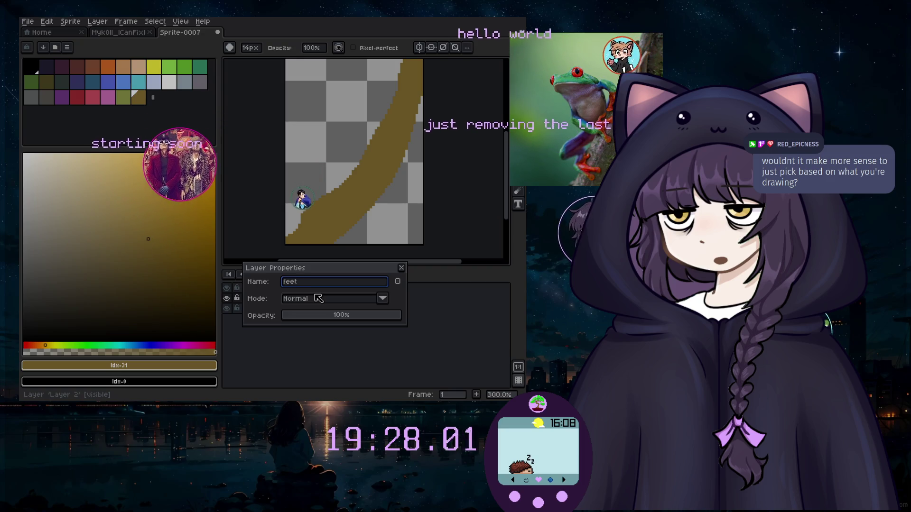
key("Return")
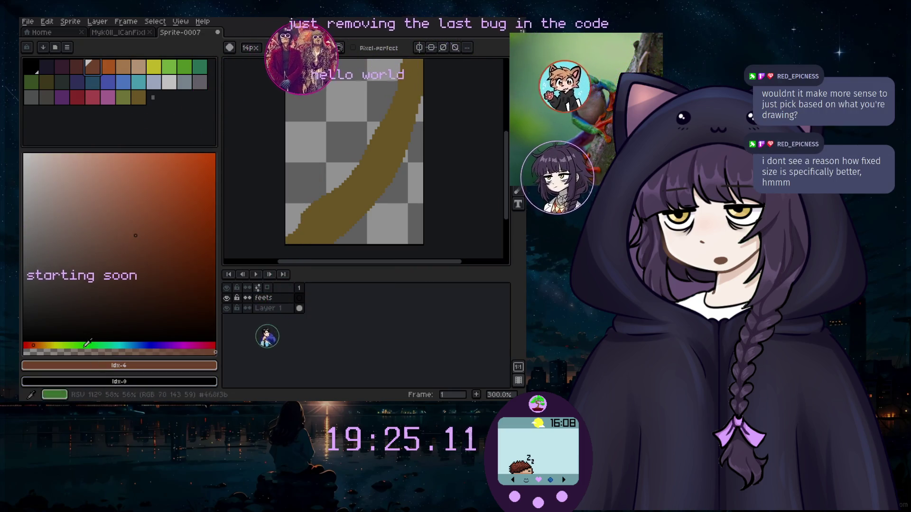
Pick an orange-brown colour and brighten it to a vivid orange.
left_click(135, 236)
left_click(173, 167)
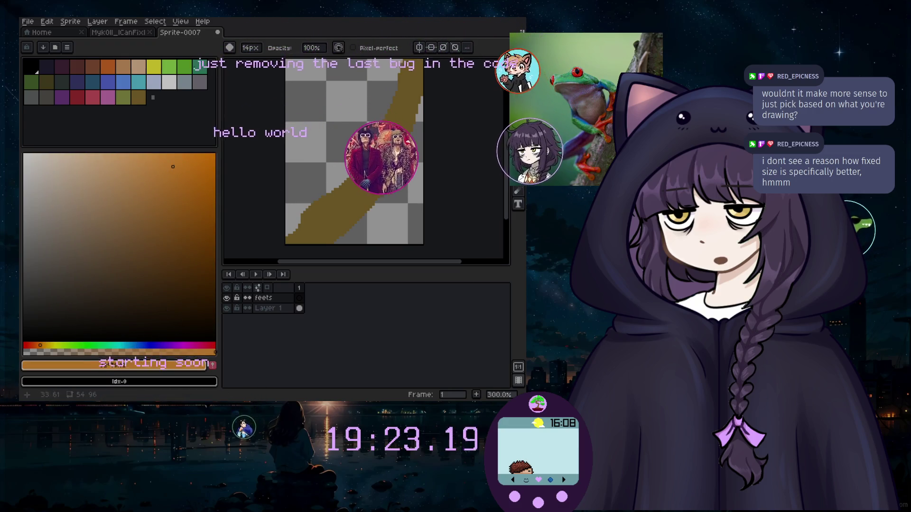
left_click(350, 142)
scroll(375, 136, "down", 5)
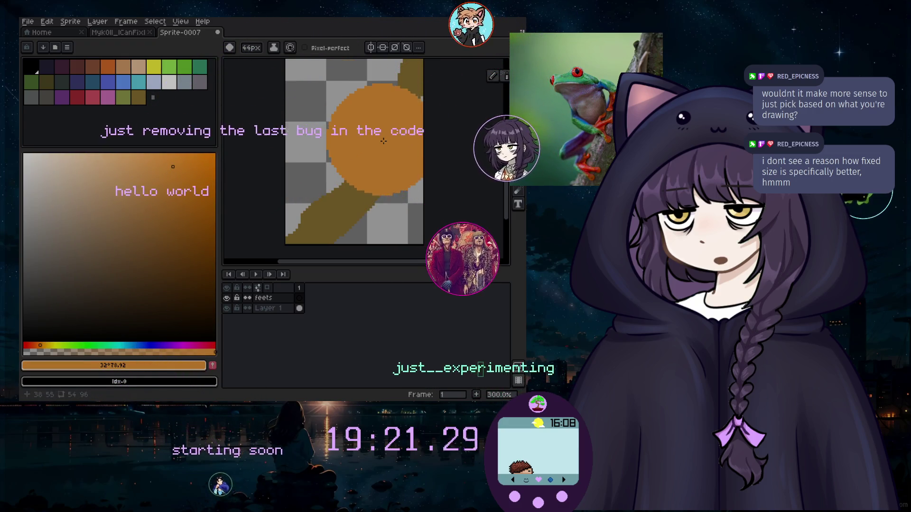
scroll(372, 152, "down", 3)
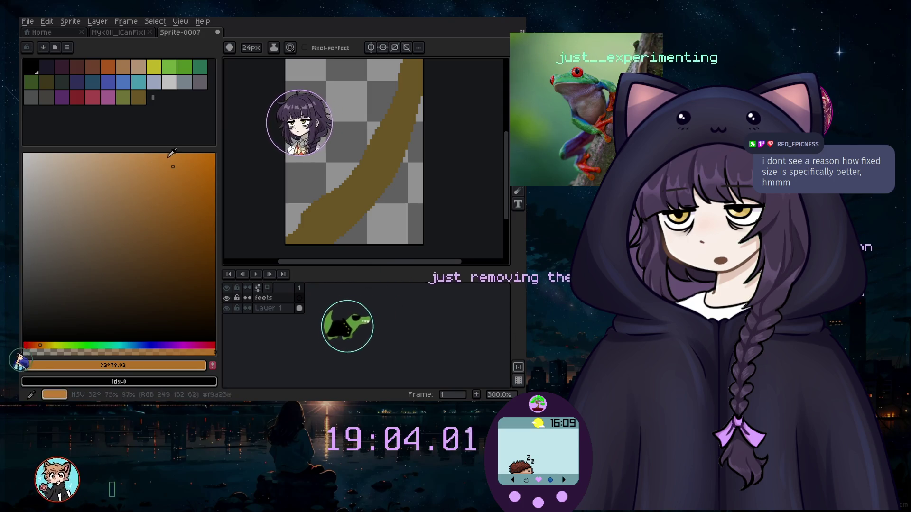
Shift the colour to orange-red for the toe dots, then select the bright green swatch.
left_click(30, 345)
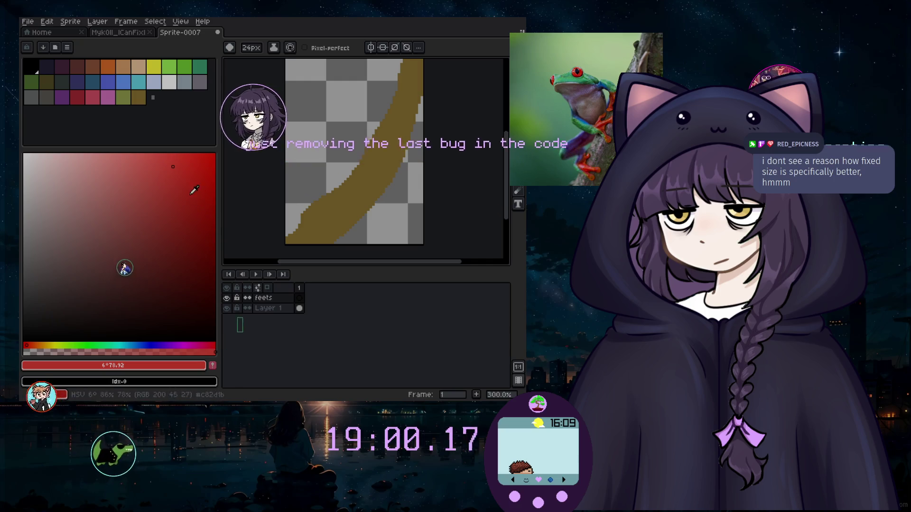
left_click(33, 344)
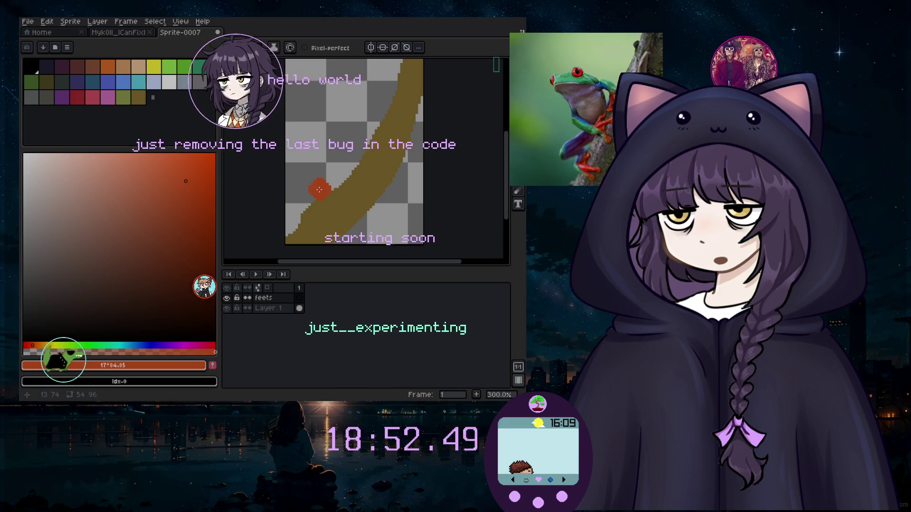
scroll(318, 192, "up", 2)
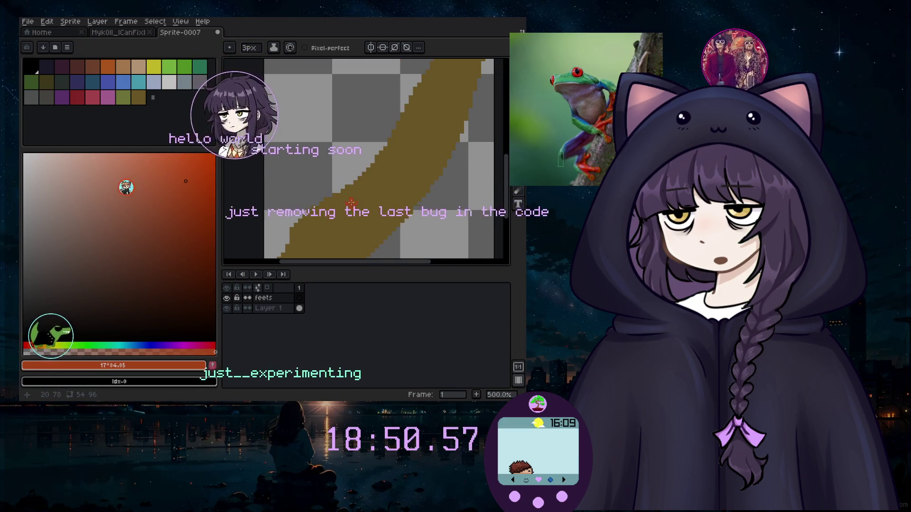
scroll(350, 203, "up", 1)
scroll(351, 179, "down", 4)
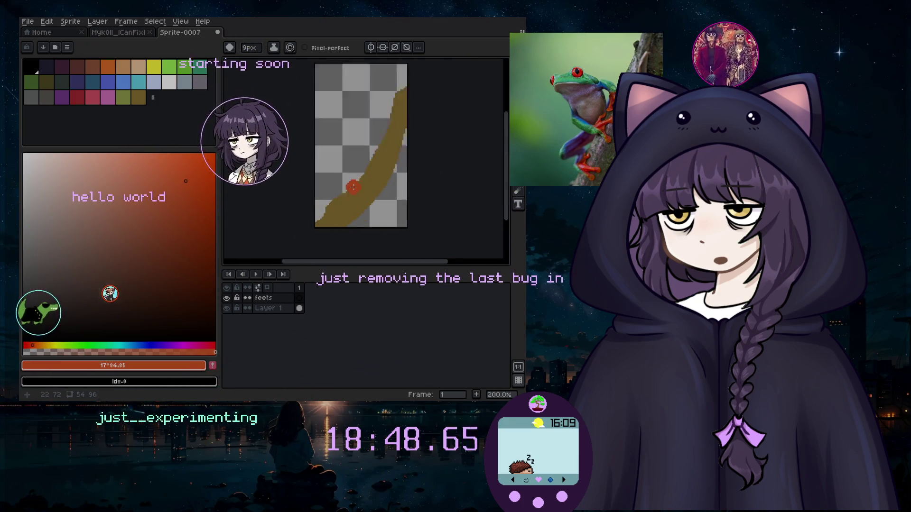
scroll(375, 171, "up", 2)
scroll(387, 163, "down", 1)
scroll(387, 164, "down", 1)
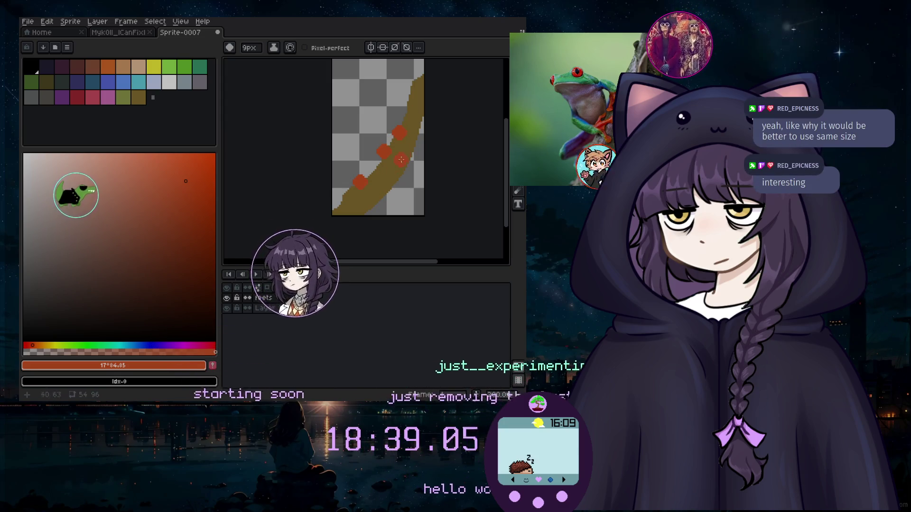
left_click(184, 67)
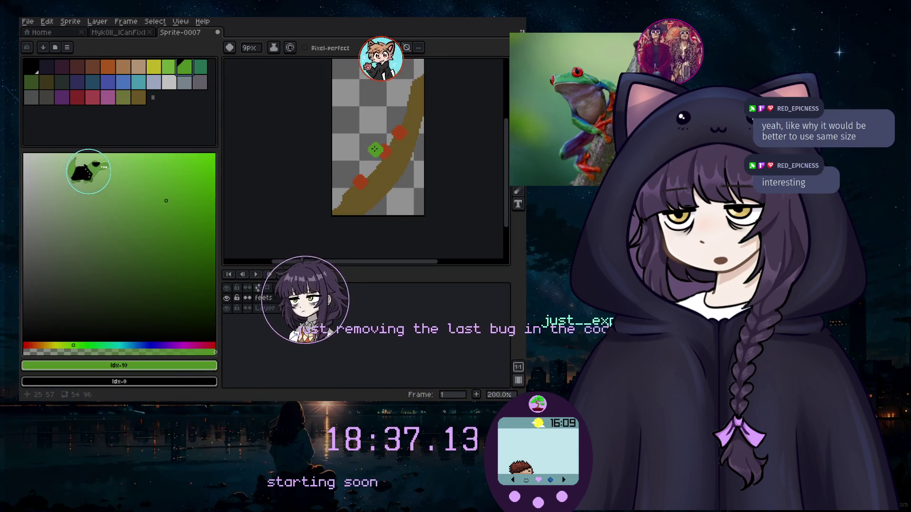
left_click(97, 21)
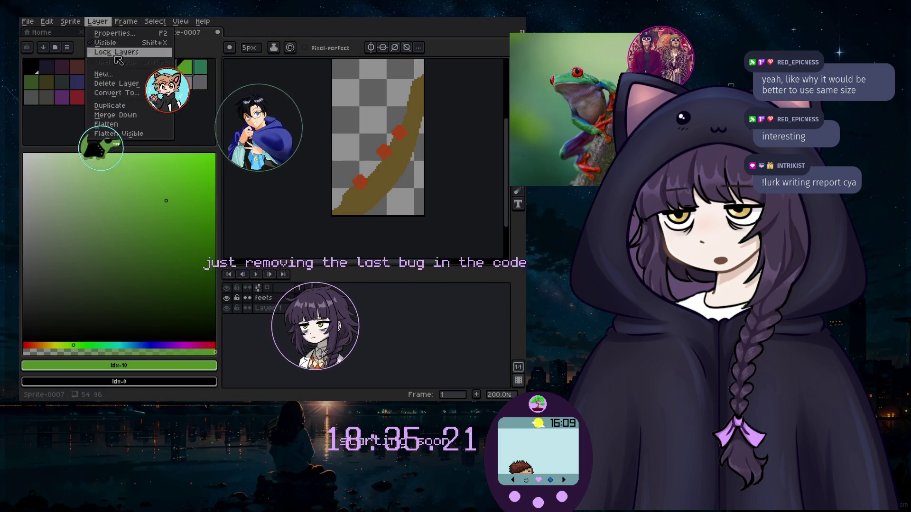
Add a new Layer 2 and move it below the feets layer.
mouse_move(123, 81)
left_click(252, 83)
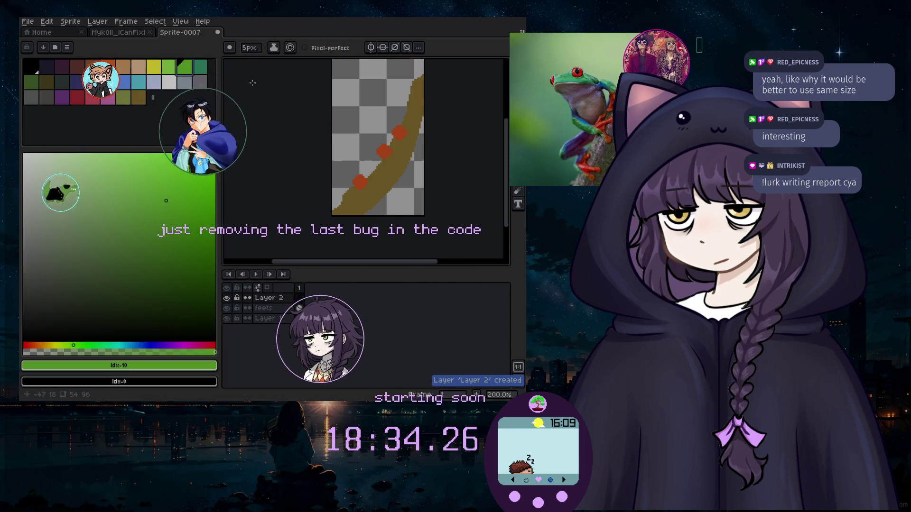
left_click(277, 299)
left_click_drag(279, 308, 280, 309)
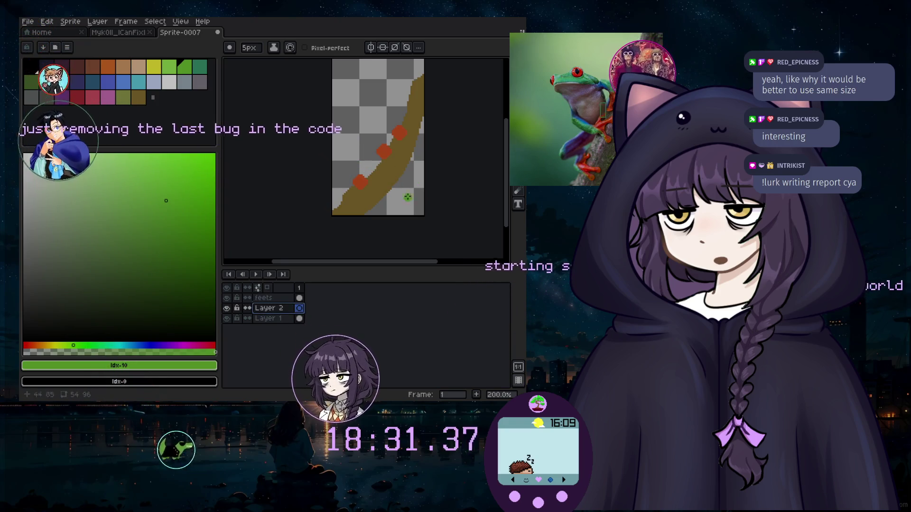
Enlarge the brush and paint green dots and a short stroke near the toes.
scroll(374, 150, "up", 1)
key("plus")
key("plus")
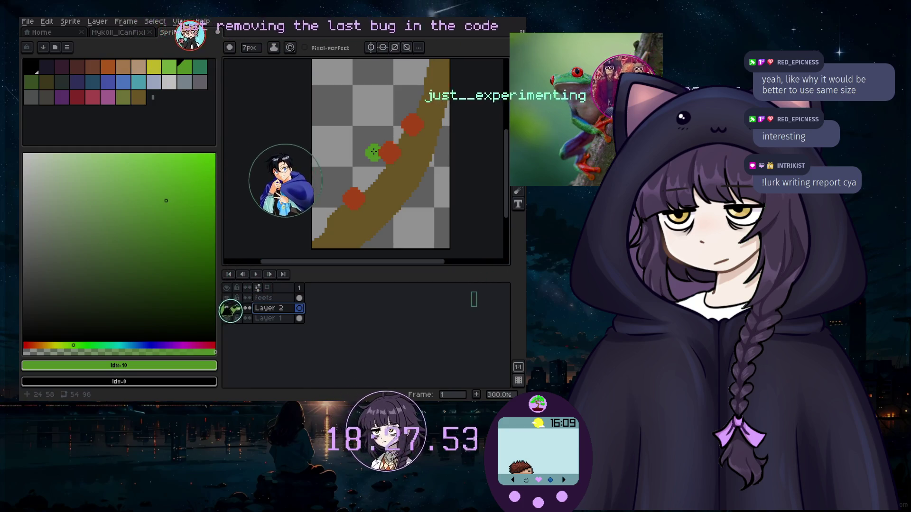
left_click(375, 152)
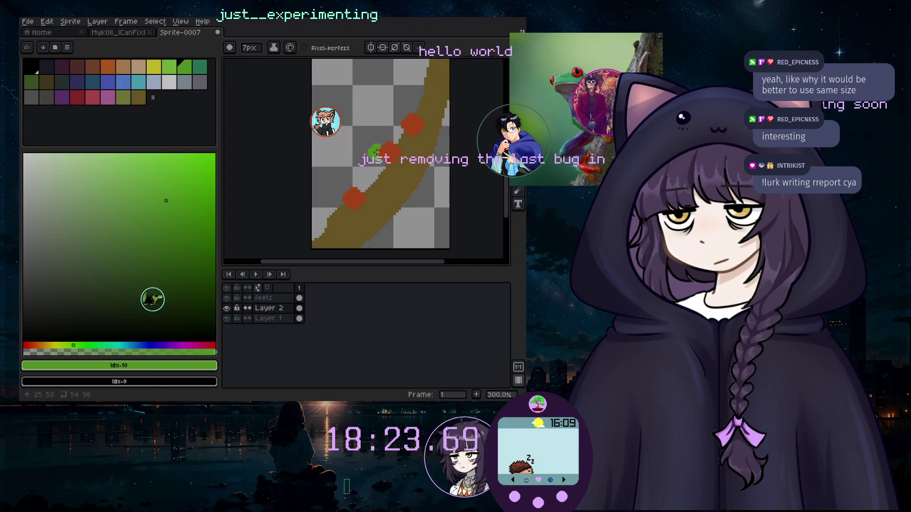
left_click_drag(361, 151, 343, 147)
scroll(343, 146, "down", 2)
scroll(335, 141, "up", 1)
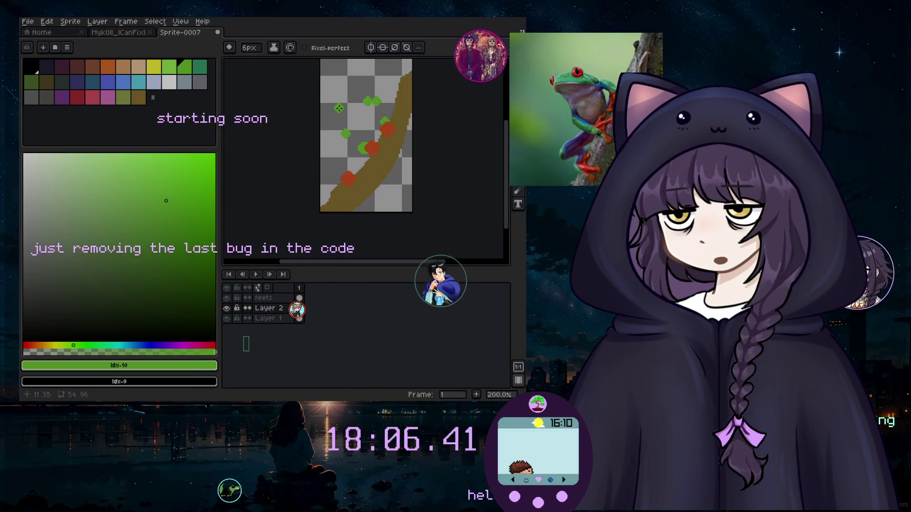
Add a new layer, Layer 3, and make it the active layer.
left_click(97, 21)
mouse_move(101, 73)
left_click(209, 74)
left_click(271, 309)
Rename the layer 'top-head', thicken the green mark near the top, and pick the light blue-grey swatch.
double_click(268, 310)
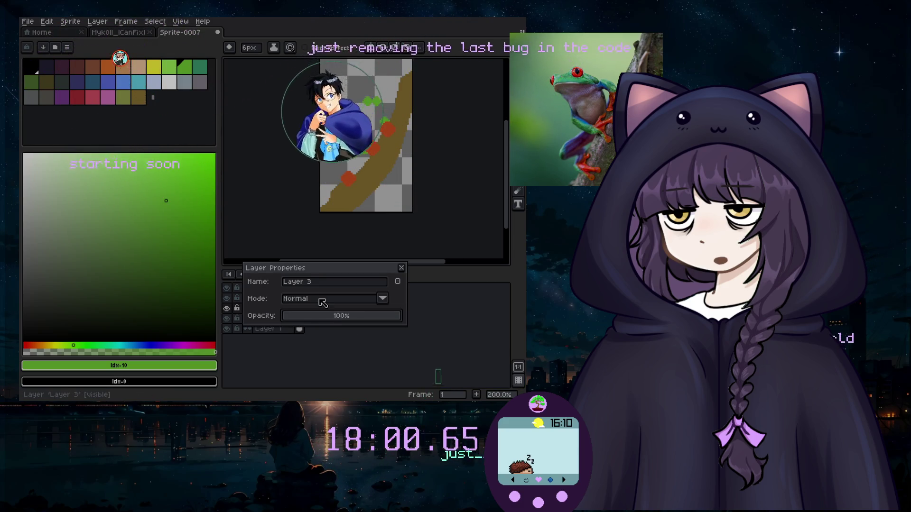
left_click(316, 282)
type("top-")
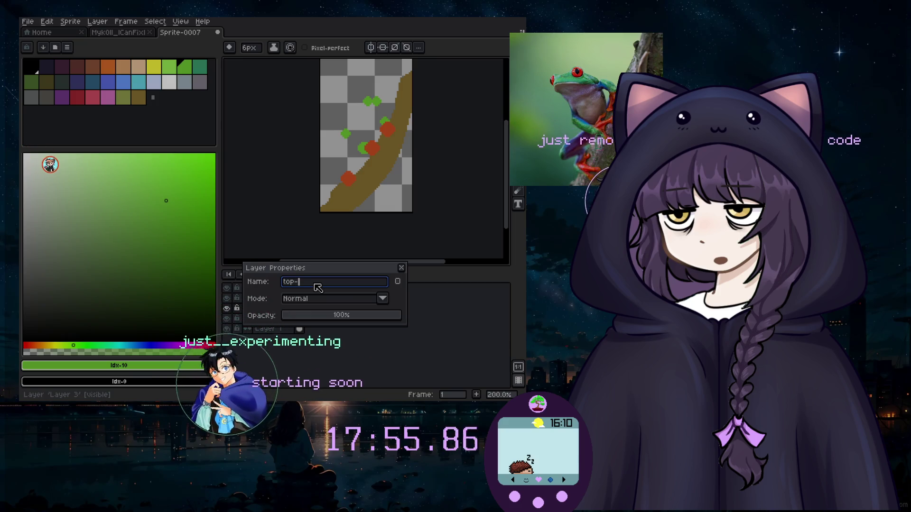
type("head")
key("Return")
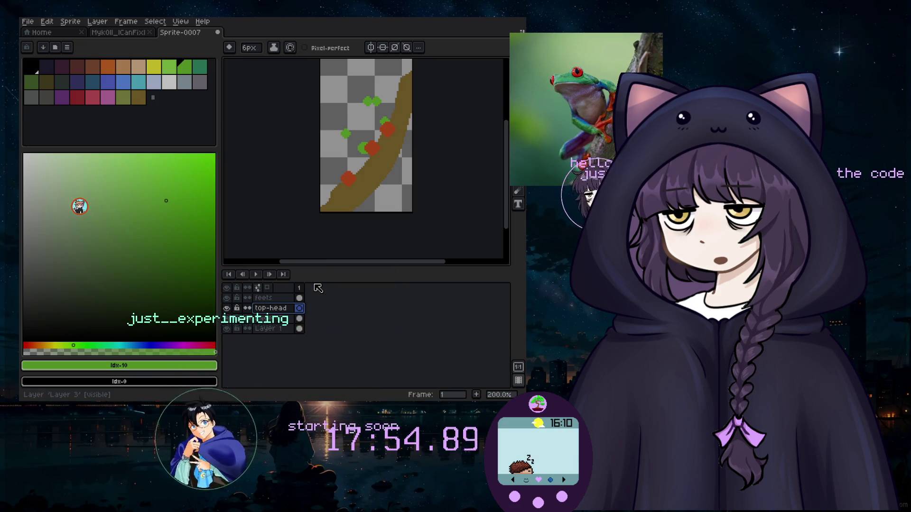
left_click(341, 106)
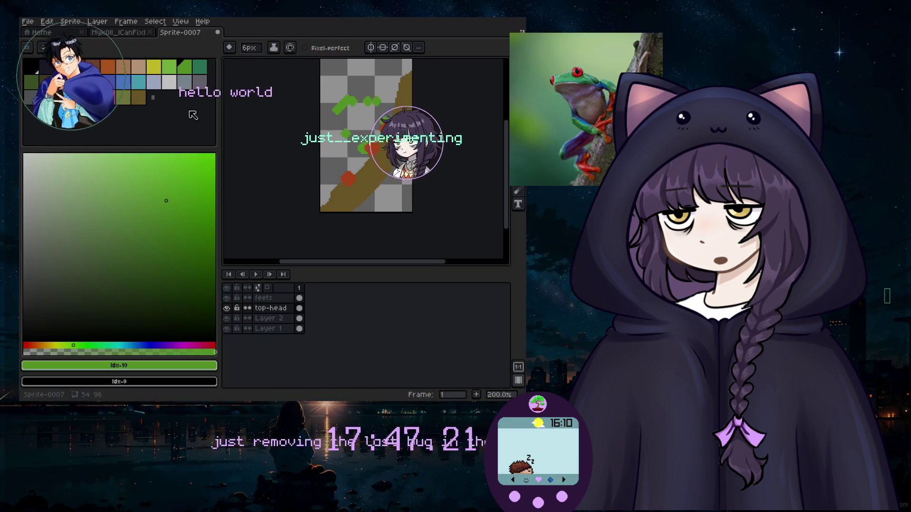
left_click(153, 82)
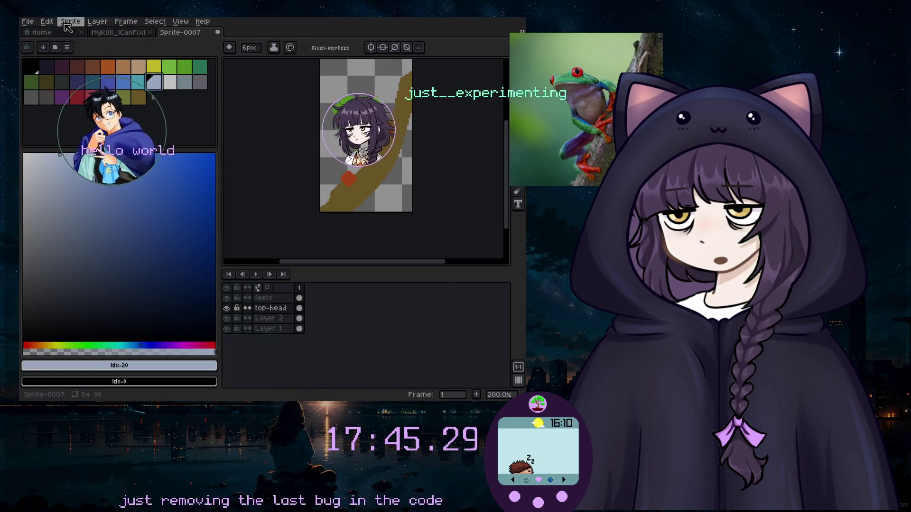
Add a new layer named 'body'.
left_click(98, 21)
mouse_move(92, 71)
left_click(192, 72)
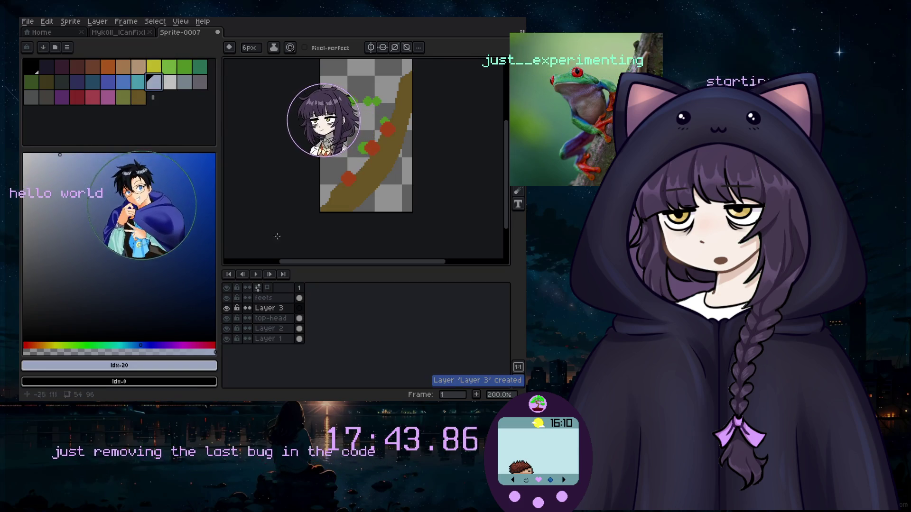
double_click(283, 313)
type("body")
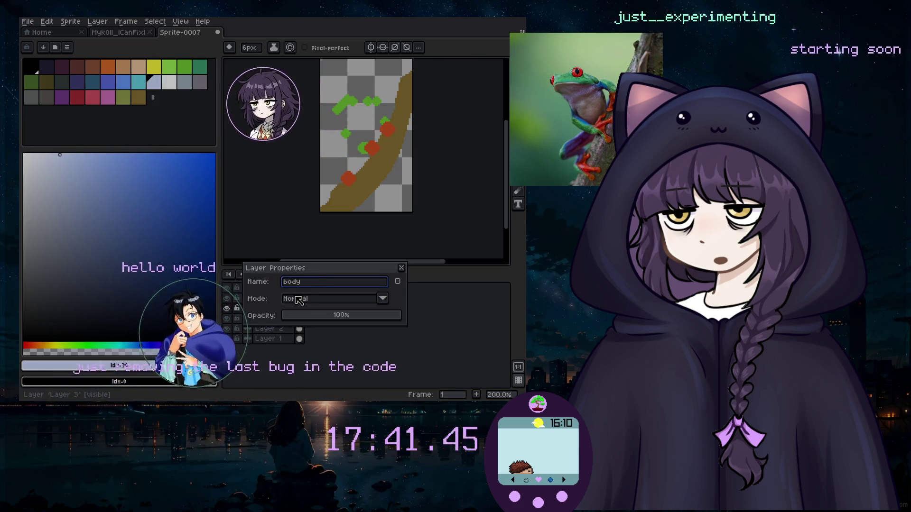
key("Return")
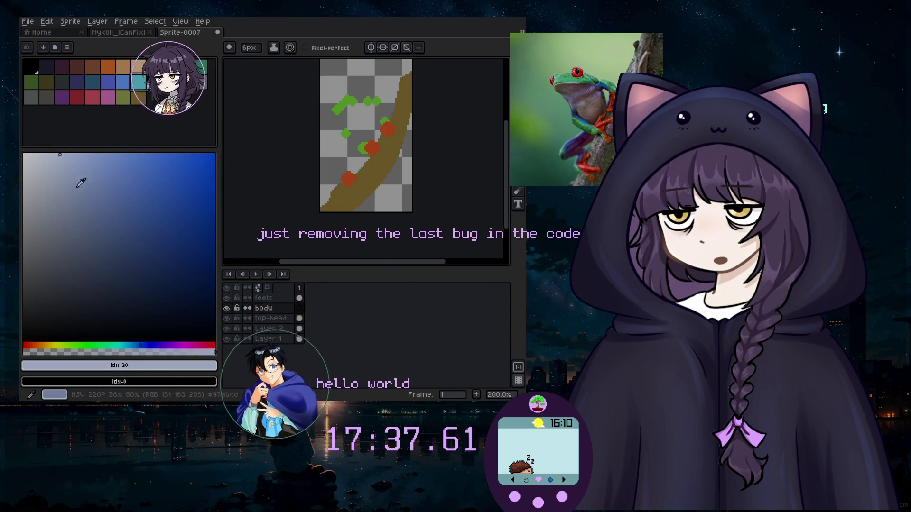
Choose a very pale grey-blue colour and move the body layer below Layer 2.
left_click(47, 233)
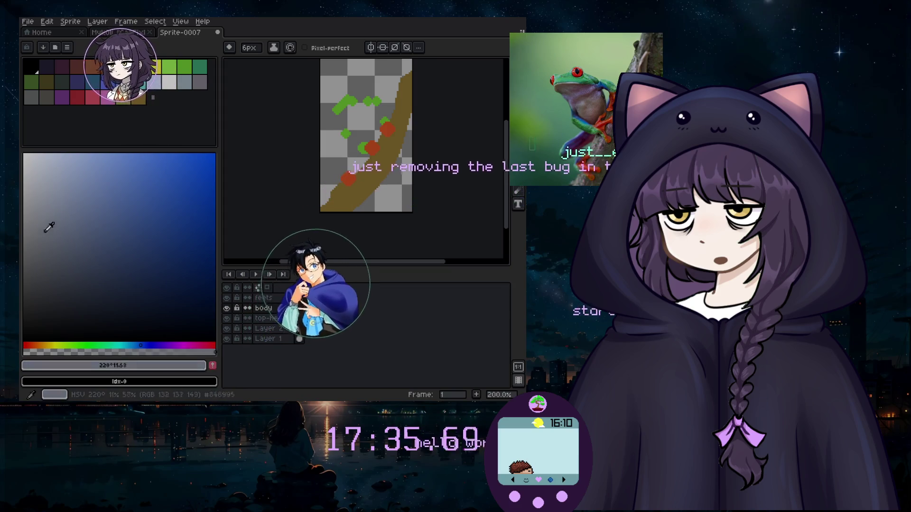
left_click(67, 217)
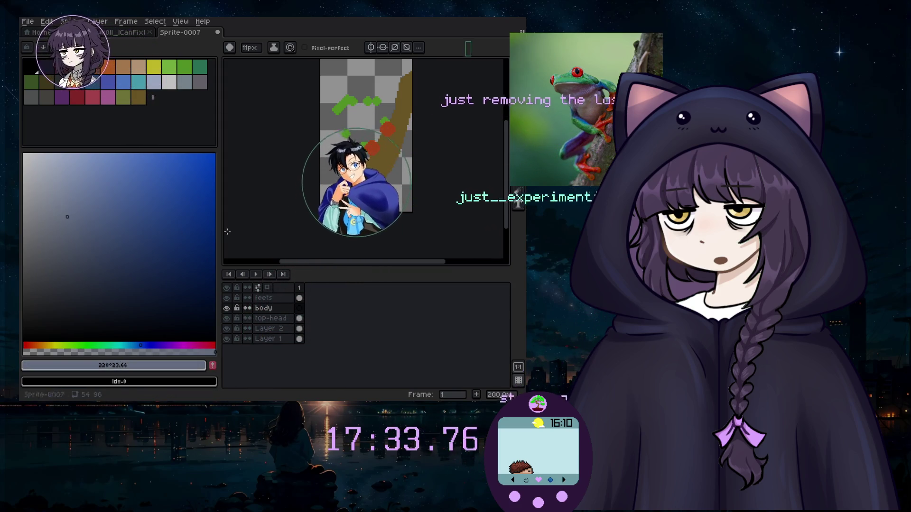
left_click(35, 221)
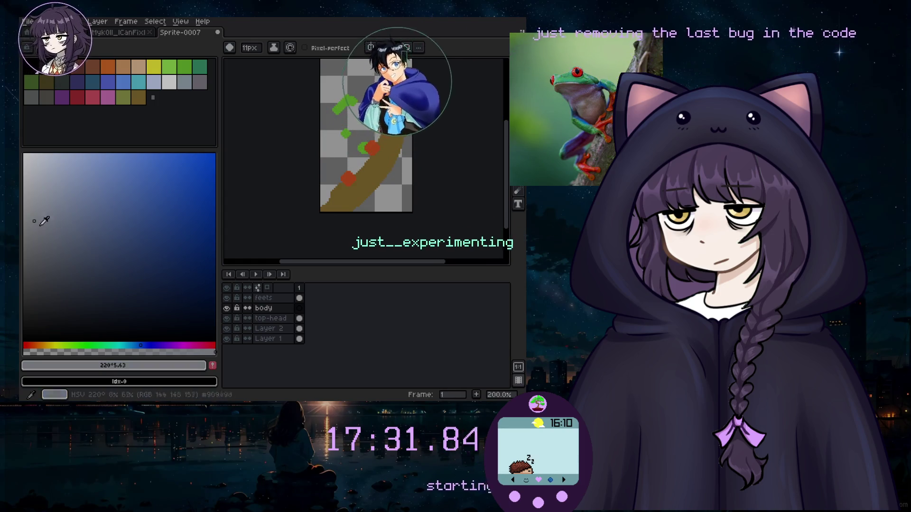
left_click(33, 189)
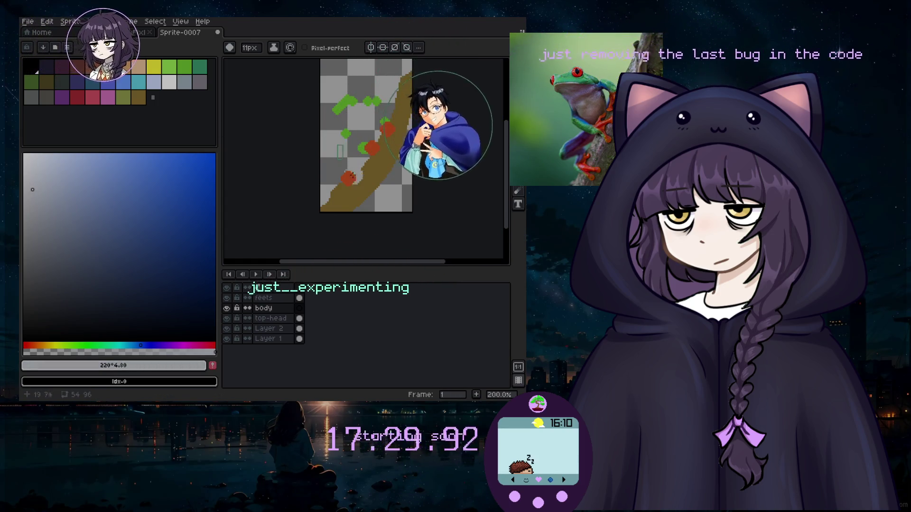
left_click_drag(265, 308, 274, 339)
scroll(358, 116, "up", 1)
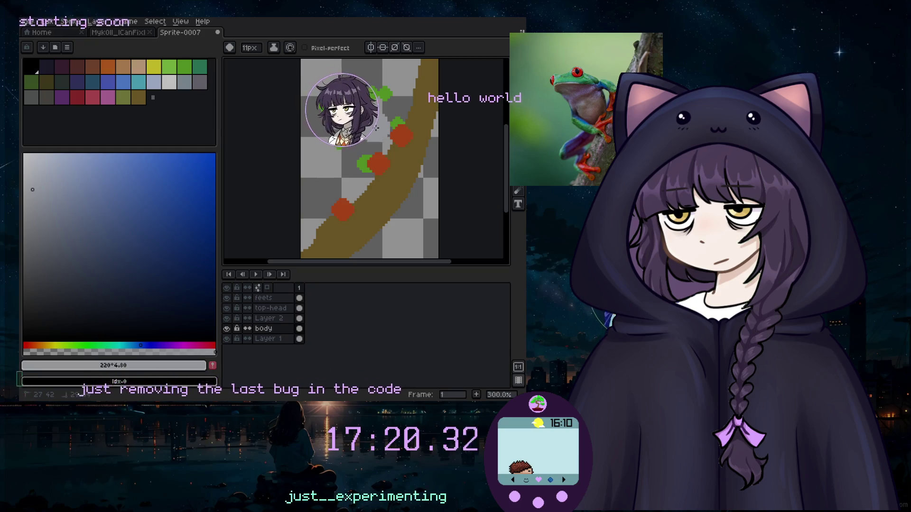
left_click(184, 67)
left_click(97, 21)
mouse_move(121, 74)
left_click(199, 74)
double_click(272, 332)
type("leg")
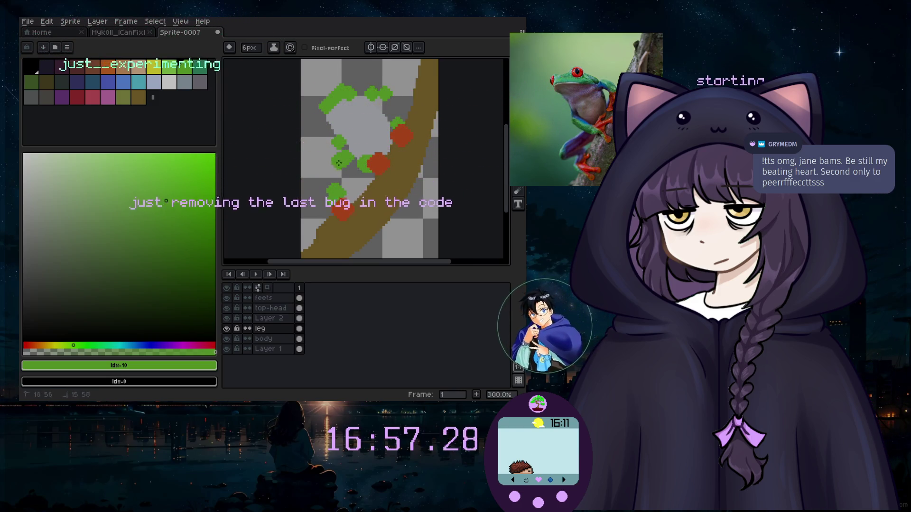
left_click_drag(351, 261, 329, 261)
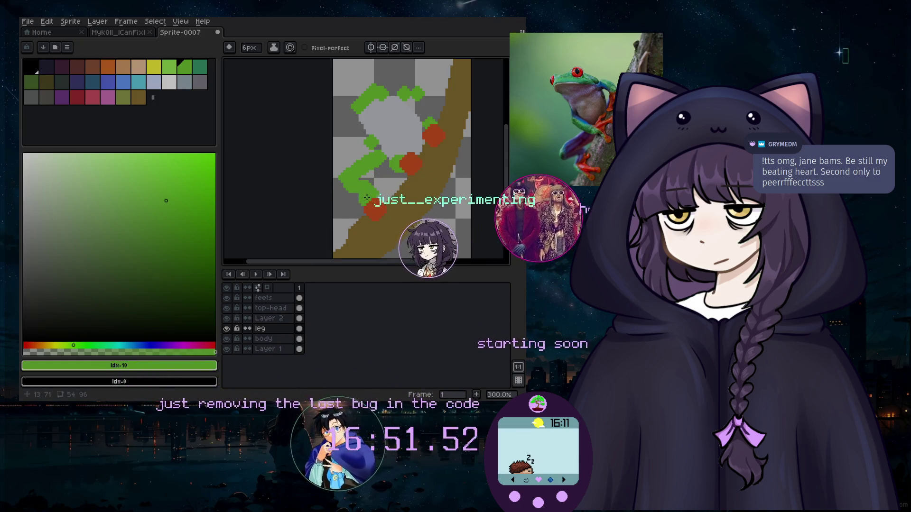
scroll(375, 189, "down", 2)
scroll(390, 180, "up", 2)
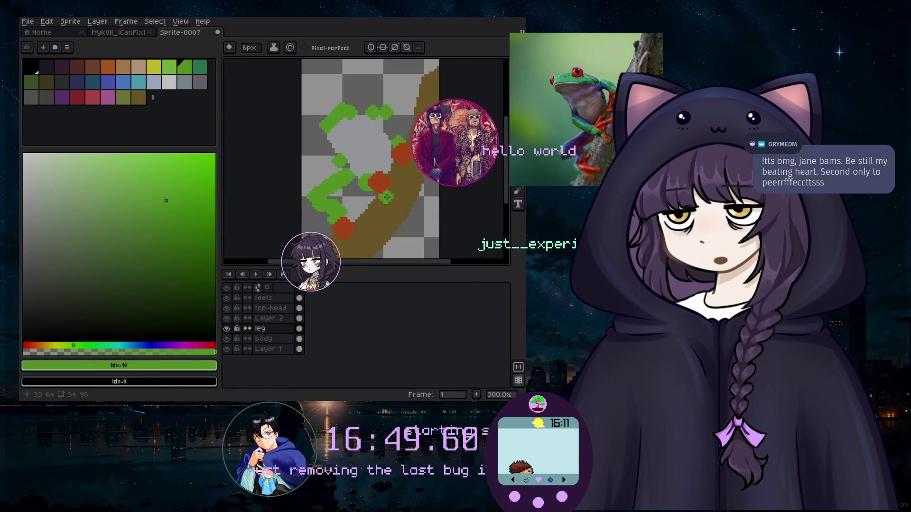
scroll(377, 186, "up", 1)
scroll(365, 192, "up", 1)
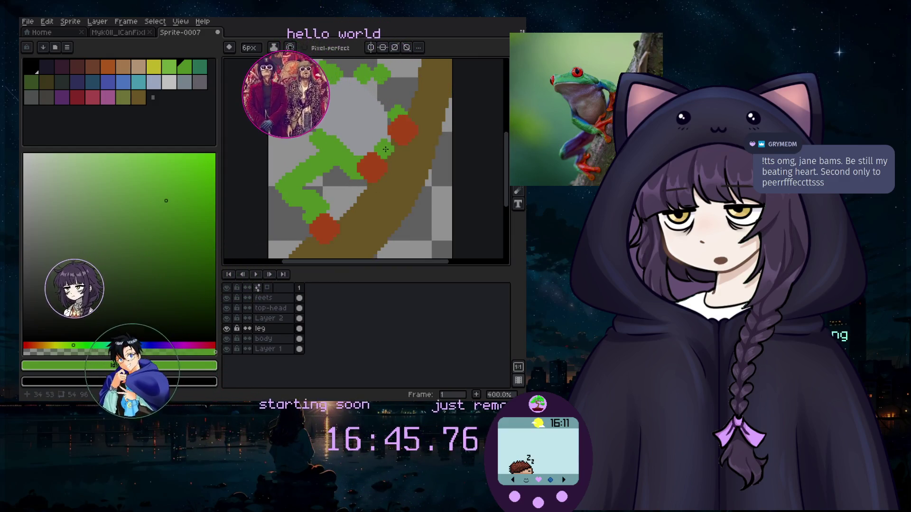
Dab green on the frog and hide the leg layer, briefly toggling Layer 2 to check it.
left_click(282, 239)
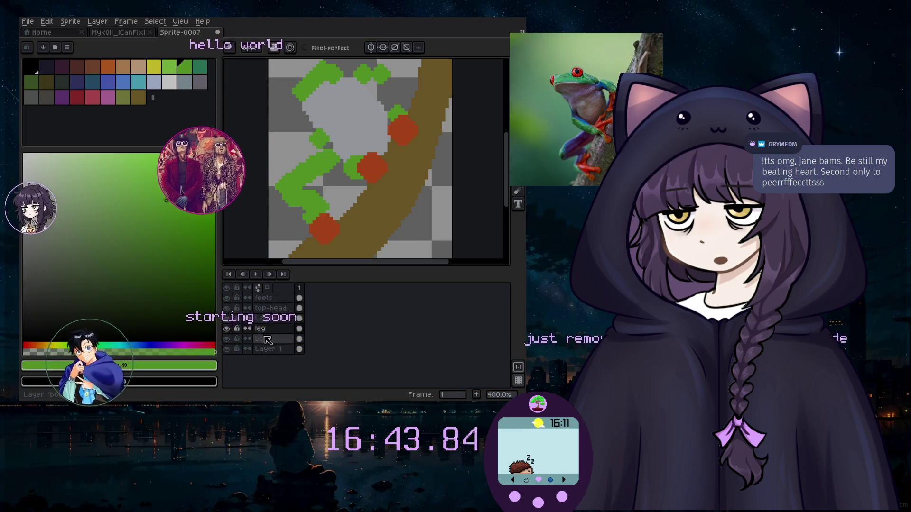
left_click(227, 329)
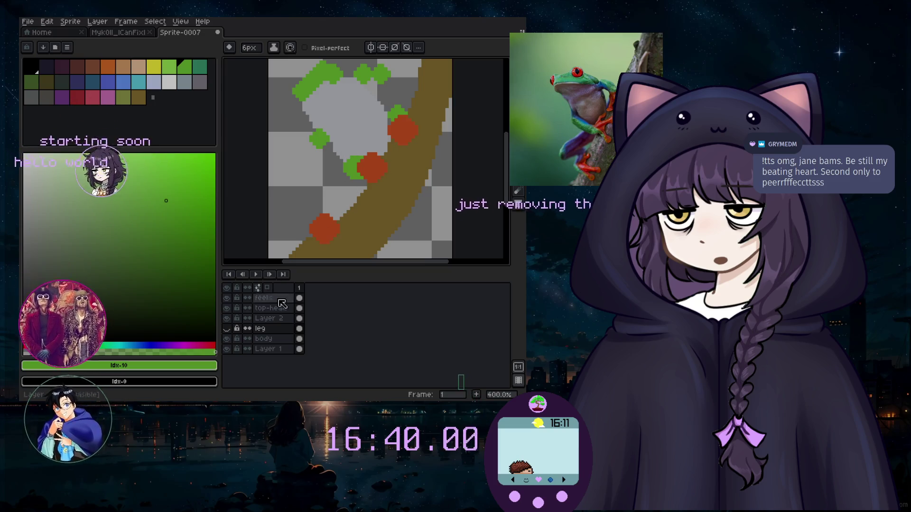
left_click(226, 318)
left_click(226, 318)
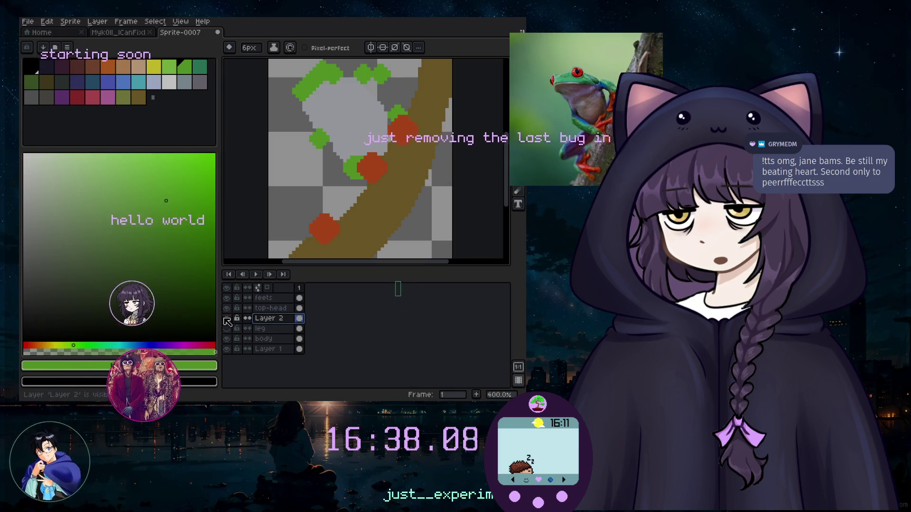
scroll(340, 174, "up", 3)
scroll(341, 173, "up", 2)
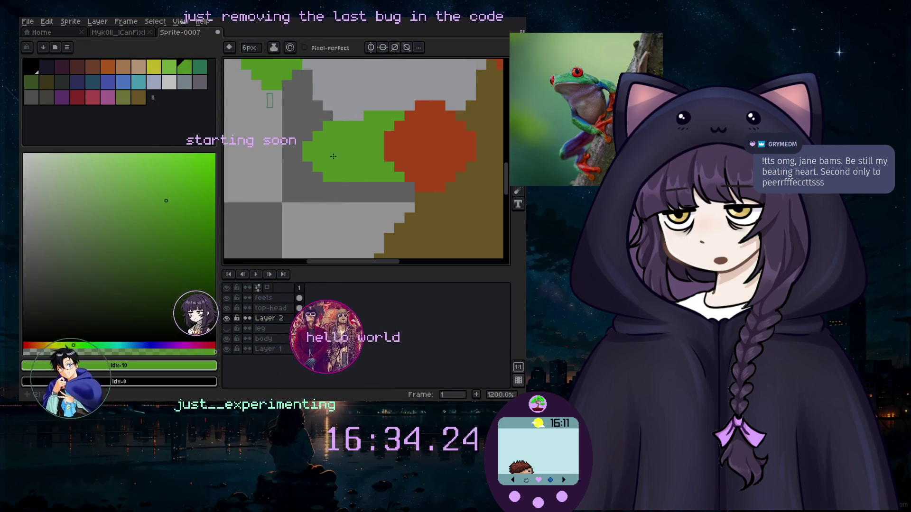
Extend the green arm stroke leftward, undoing a stray green blob on the branch.
left_click_drag(357, 156, 320, 154)
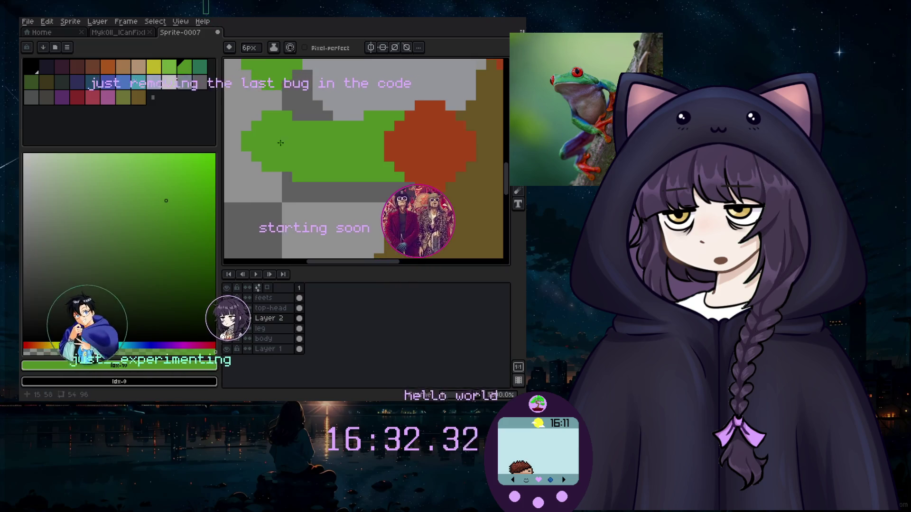
scroll(300, 142, "down", 3)
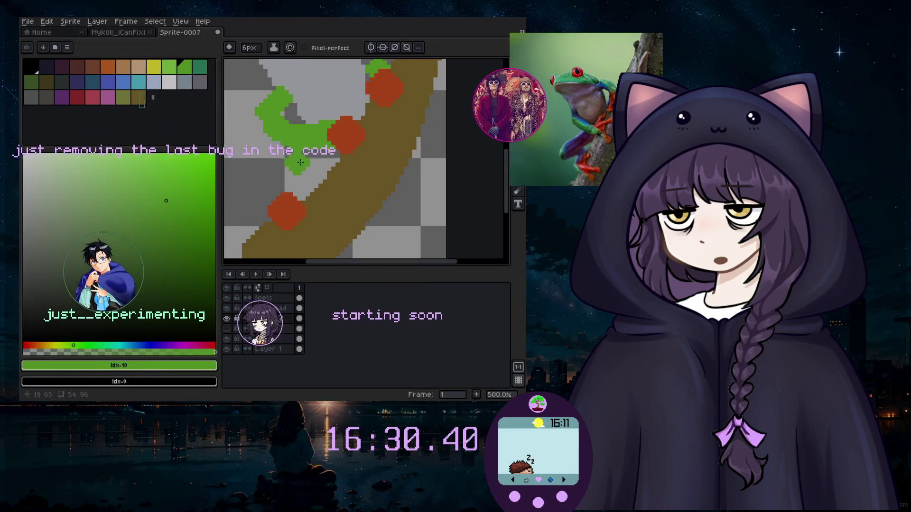
left_click(379, 161)
key("ctrl+z")
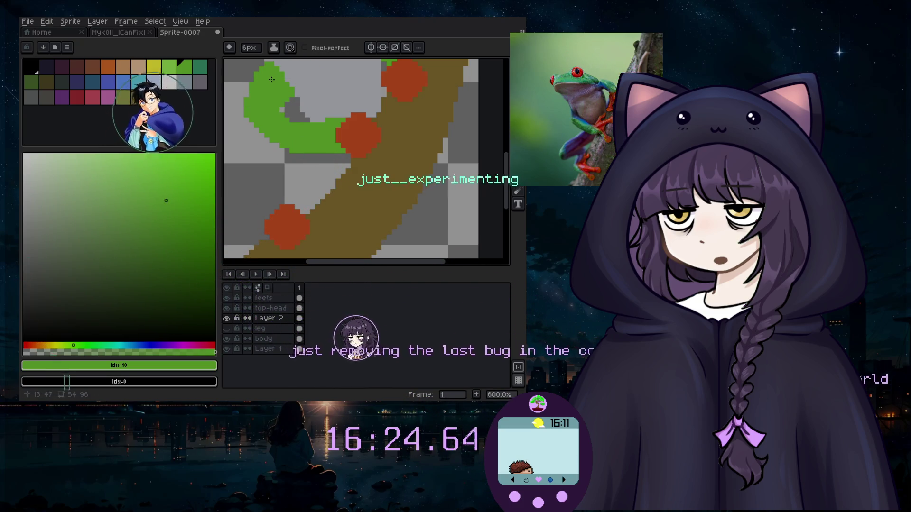
Erase the dark grey pixels beside the green arc.
key("e")
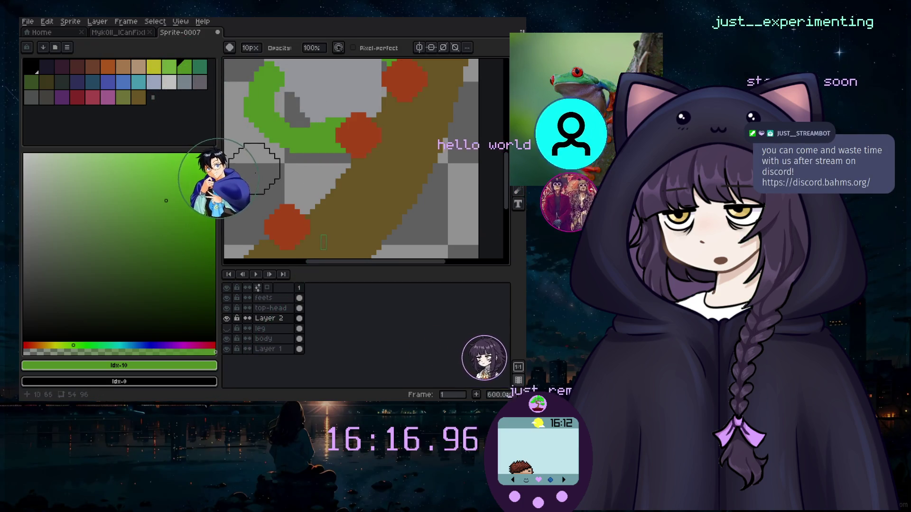
left_click(332, 97)
left_click_drag(332, 97, 326, 138)
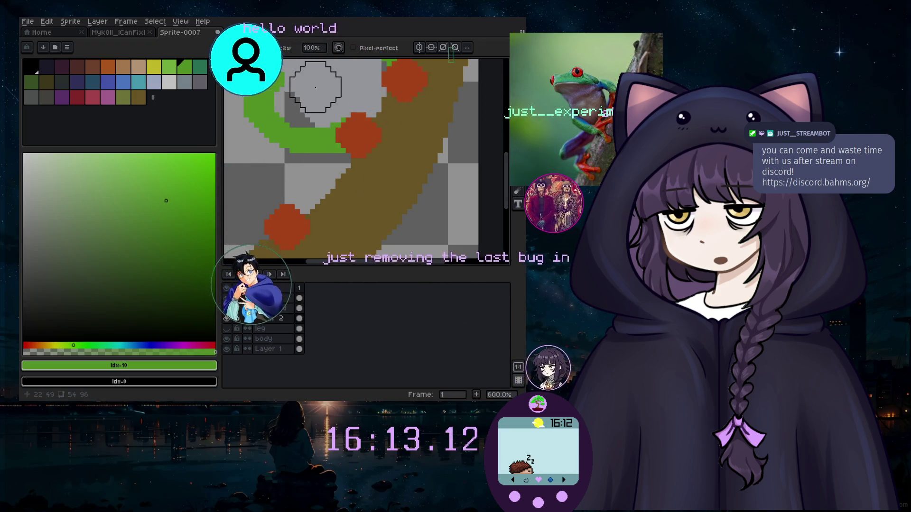
scroll(325, 138, "down", 1)
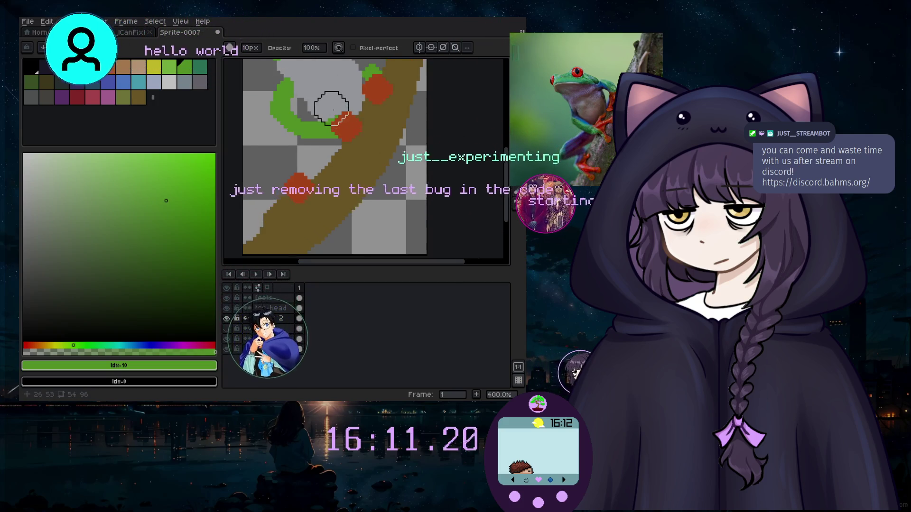
On the body layer, paint over the dark grey patches with the sampled light grey using a larger brush.
key("b")
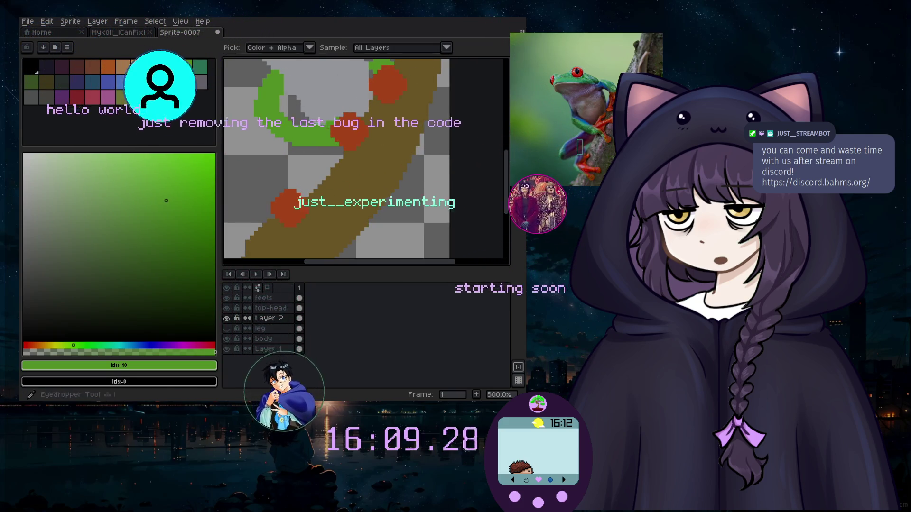
left_click(331, 155, "alt")
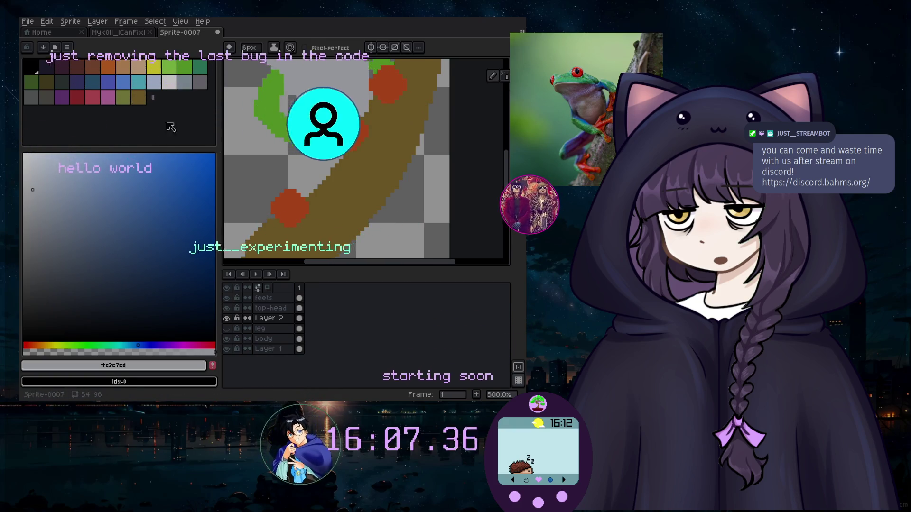
left_click(263, 339)
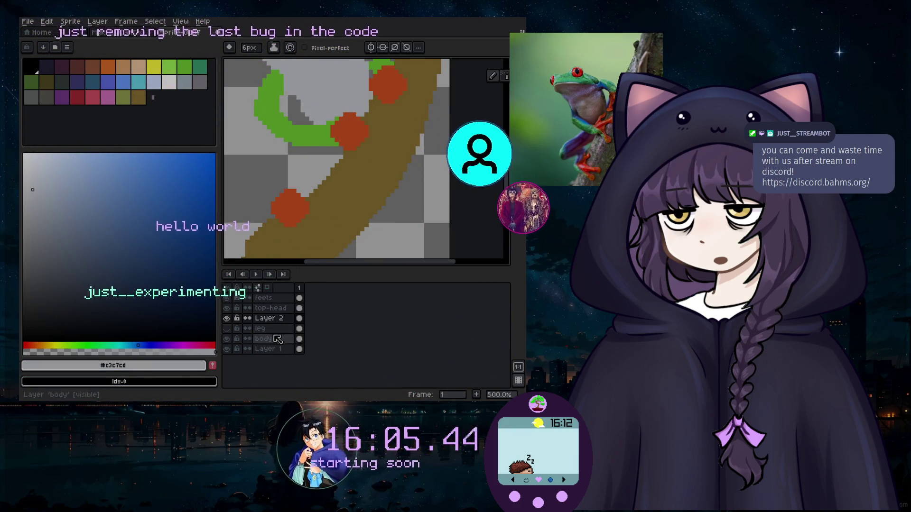
key("plus")
key("plus")
key("plus")
left_click_drag(309, 109, 295, 98)
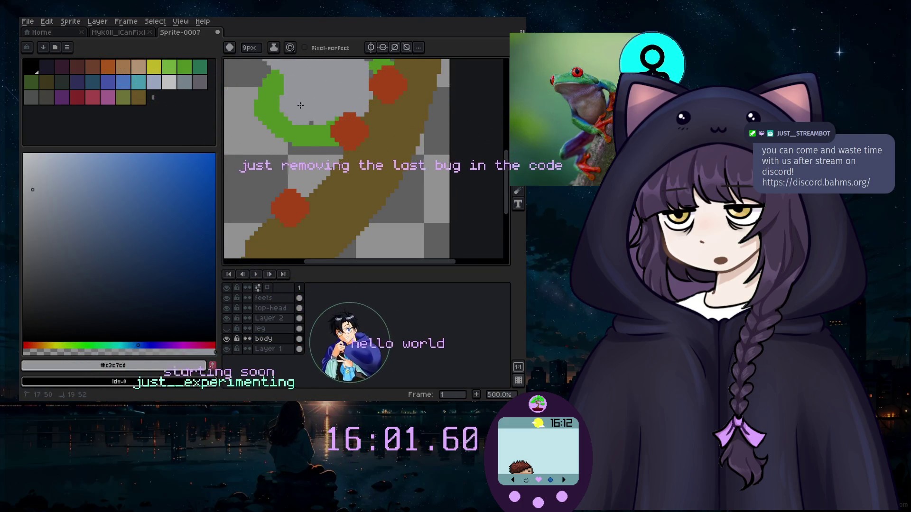
scroll(339, 91, "down", 3)
scroll(339, 91, "up", 3)
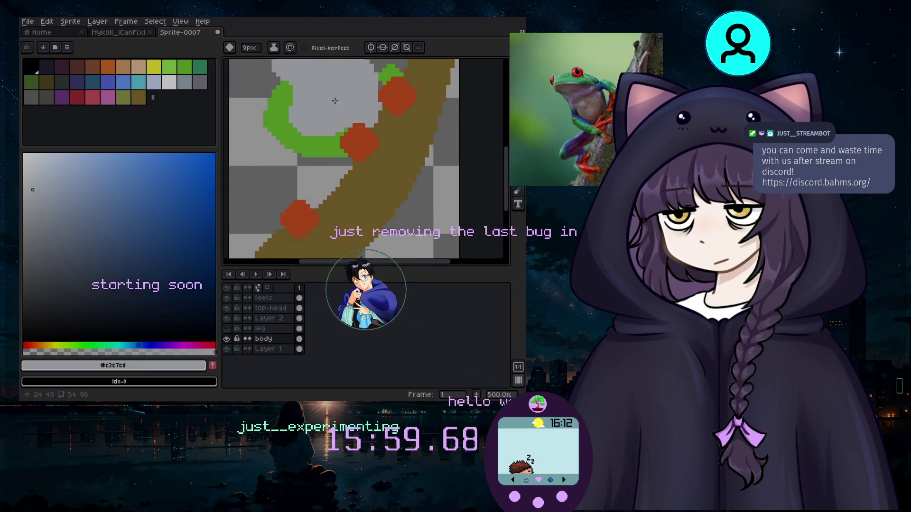
Sample the arm's green #6abe30 and shift the paint colour to blue.
key("i")
left_click(311, 144)
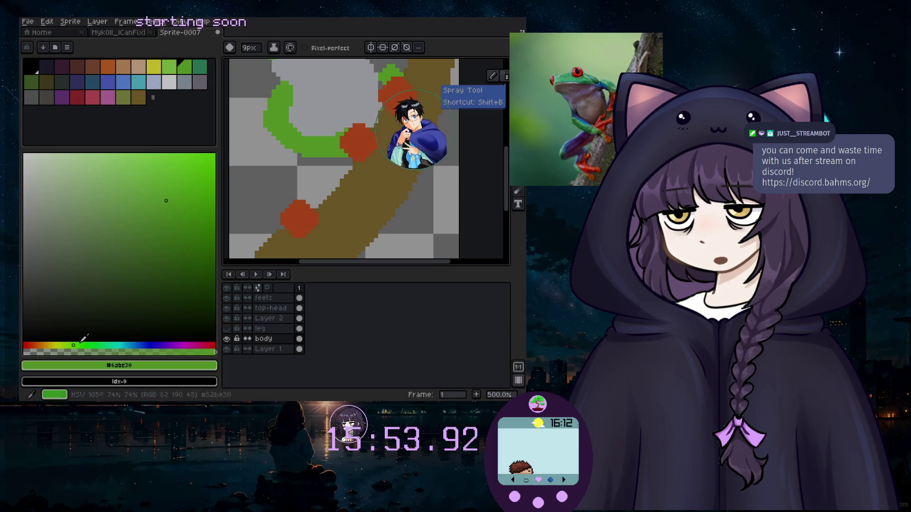
left_click(146, 340)
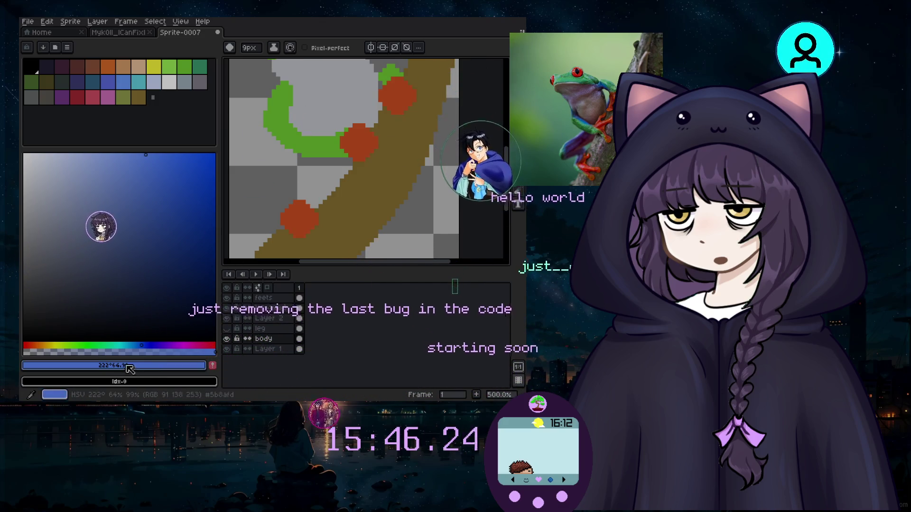
On Layer 2, Magic Wand-select the green arm stroke and zoom in to 600%.
left_click(268, 318)
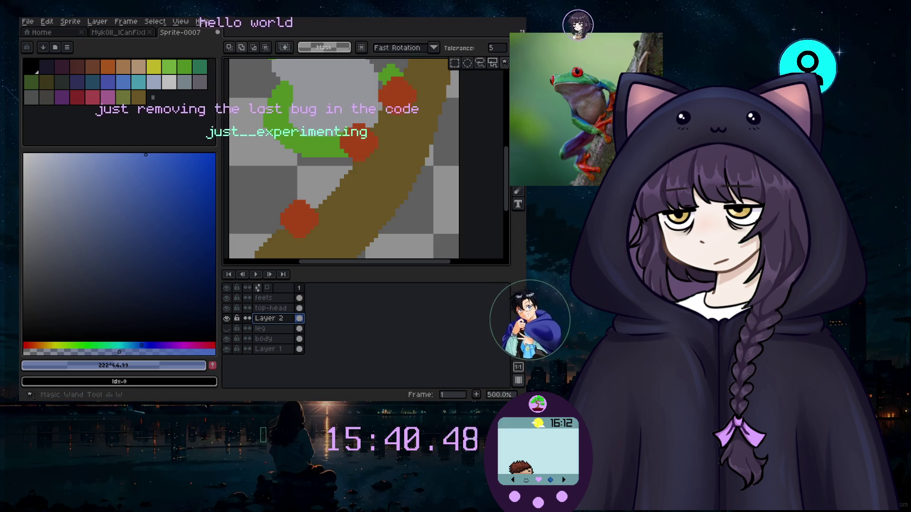
left_click(299, 318, "ctrl")
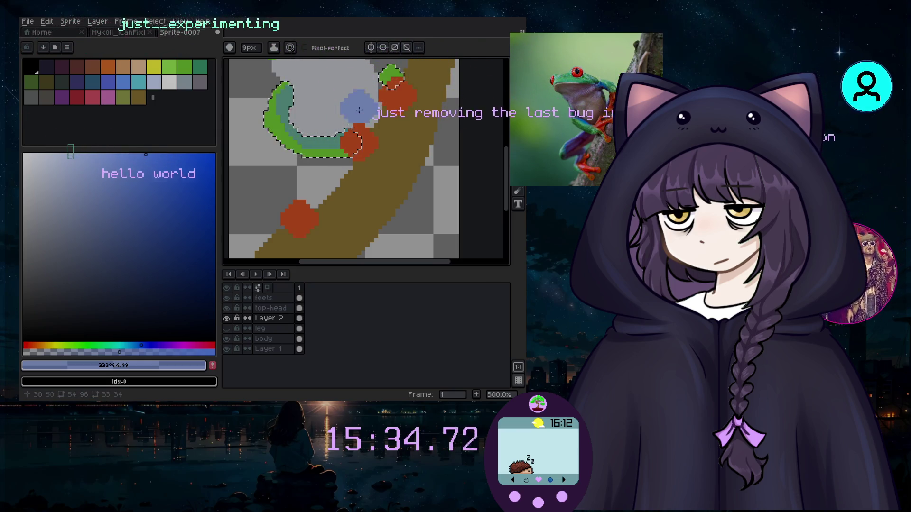
scroll(355, 94, "down", 2)
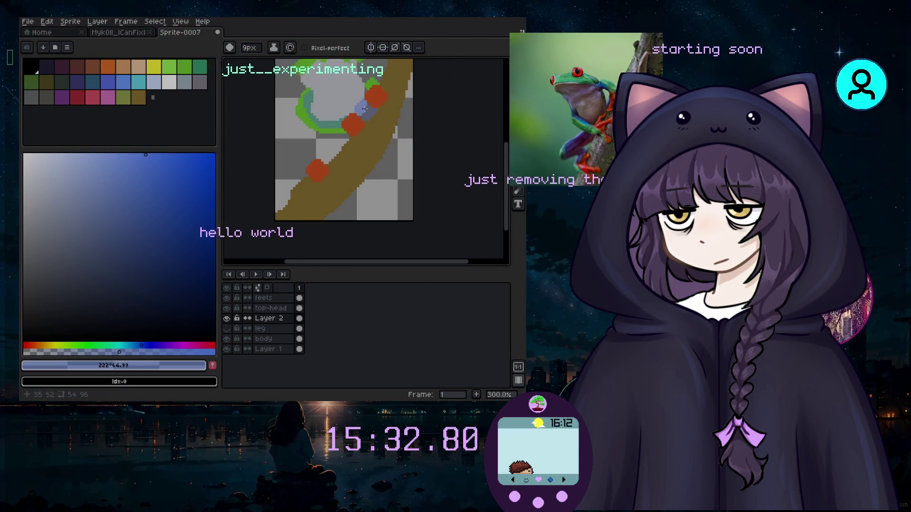
scroll(353, 125, "down", 2)
scroll(365, 156, "up", 1)
scroll(374, 180, "up", 2)
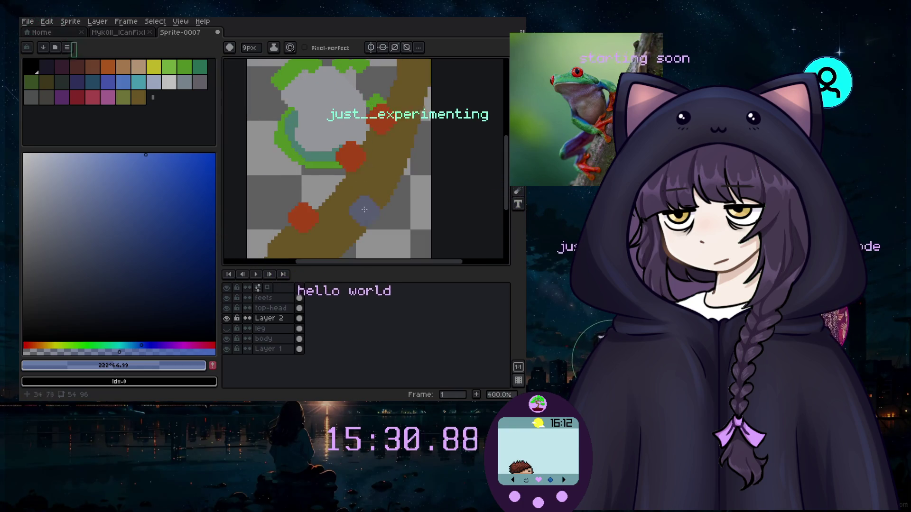
scroll(380, 193, "up", 1)
scroll(372, 168, "up", 1)
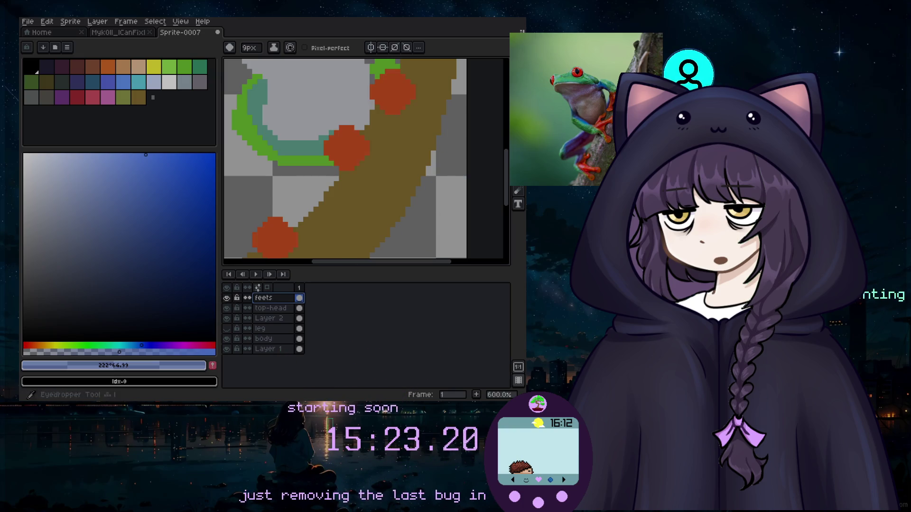
With the orange-red toe colour at 3px, dab beside the toe, undoing the second dab.
left_click(392, 91)
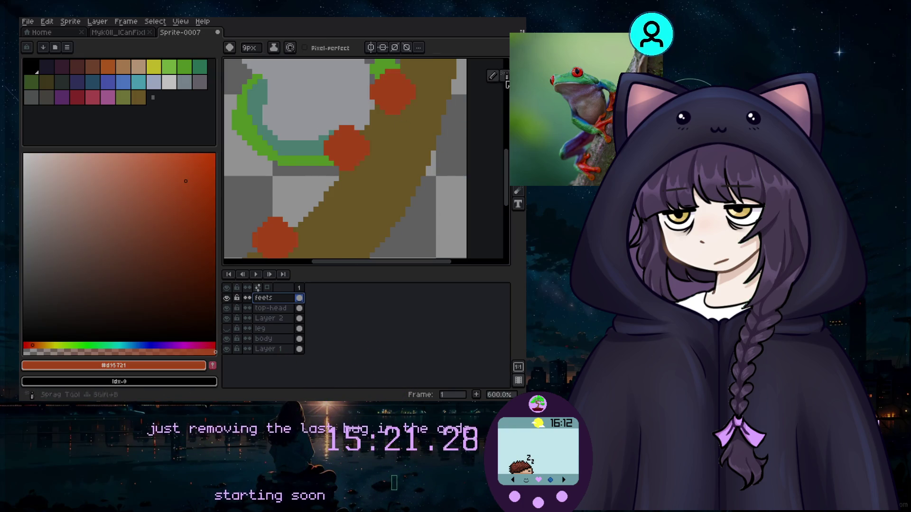
scroll(374, 131, "up", 1)
key("minus")
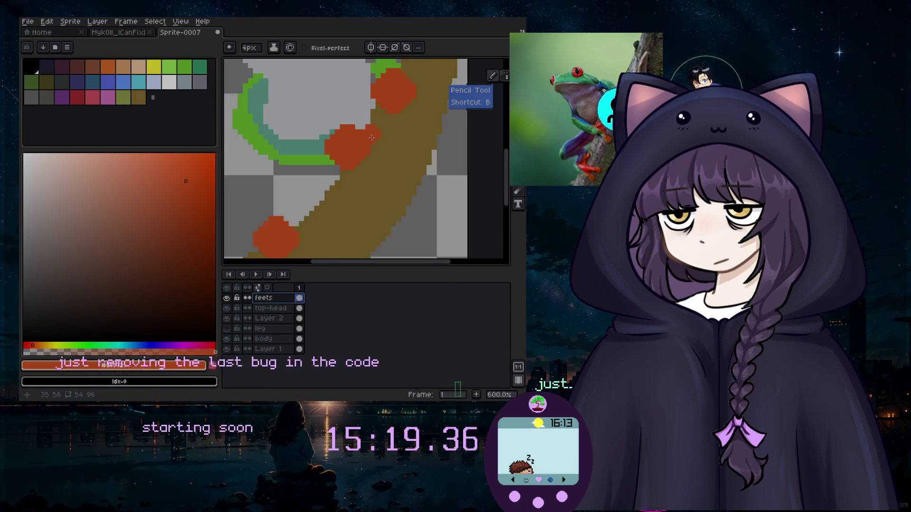
scroll(372, 139, "up", 2)
key("minus")
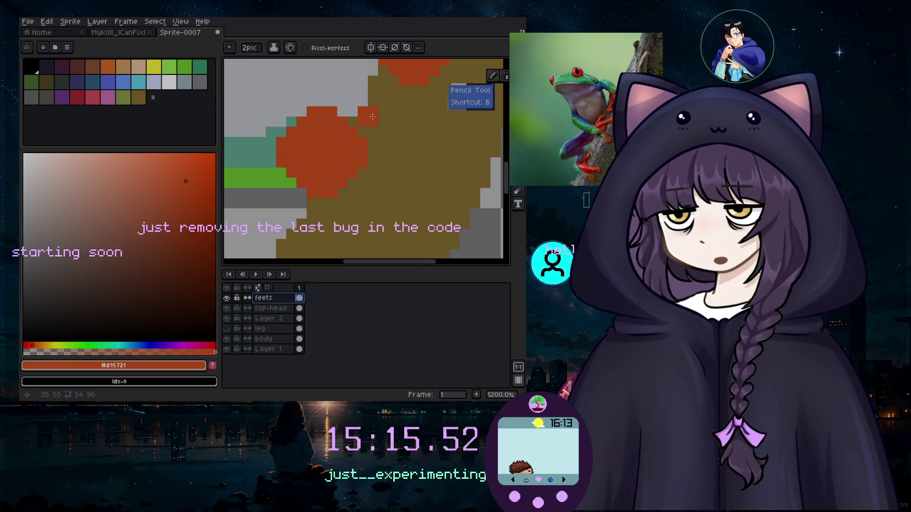
left_click(342, 207)
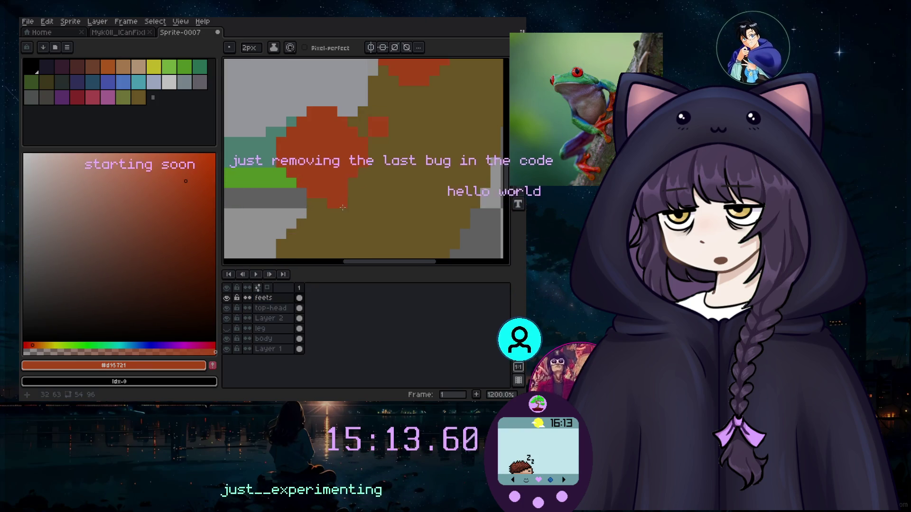
left_click(327, 227)
key("ctrl+z")
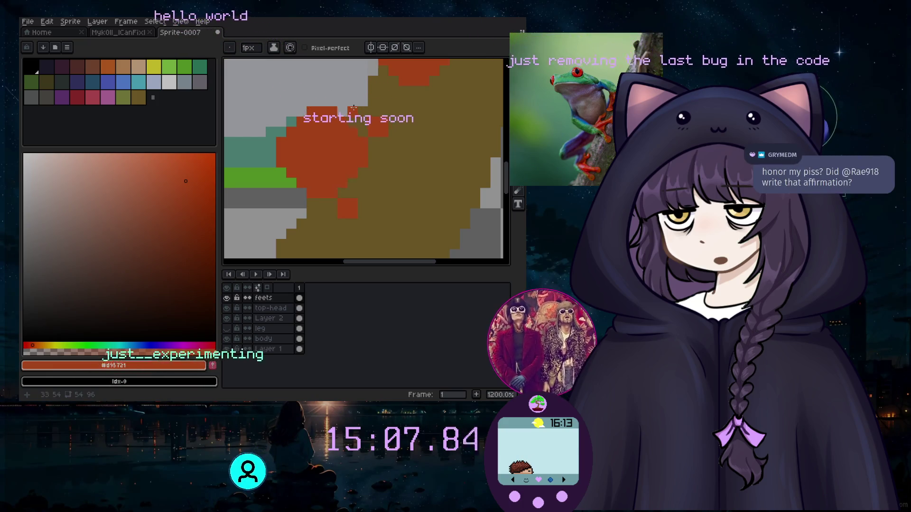
Erase the red toe pixels over the branch, then return to the 1px pencil.
key("e")
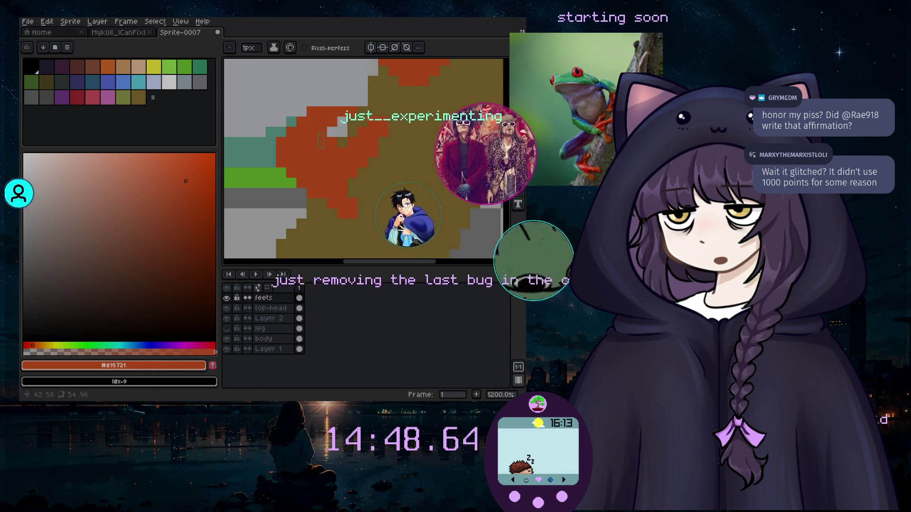
scroll(303, 166, "down", 2)
scroll(430, 79, "up", 3)
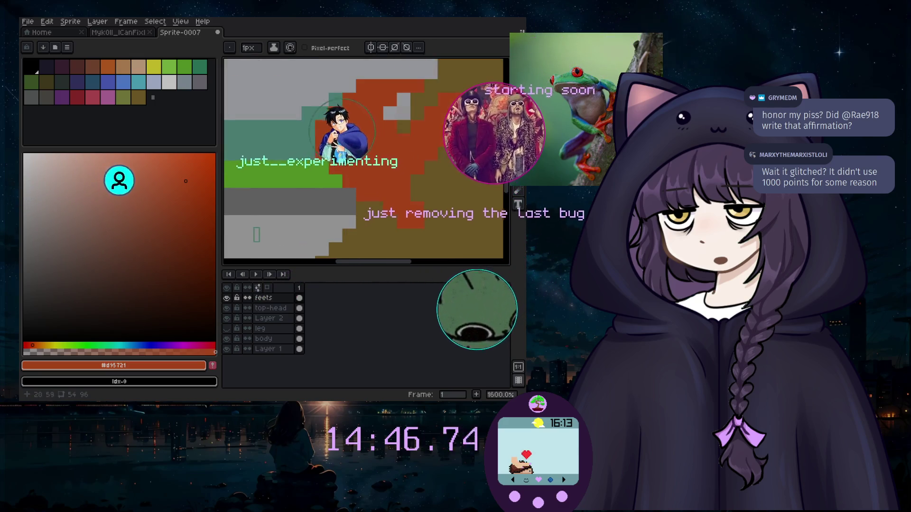
scroll(431, 79, "down", 2)
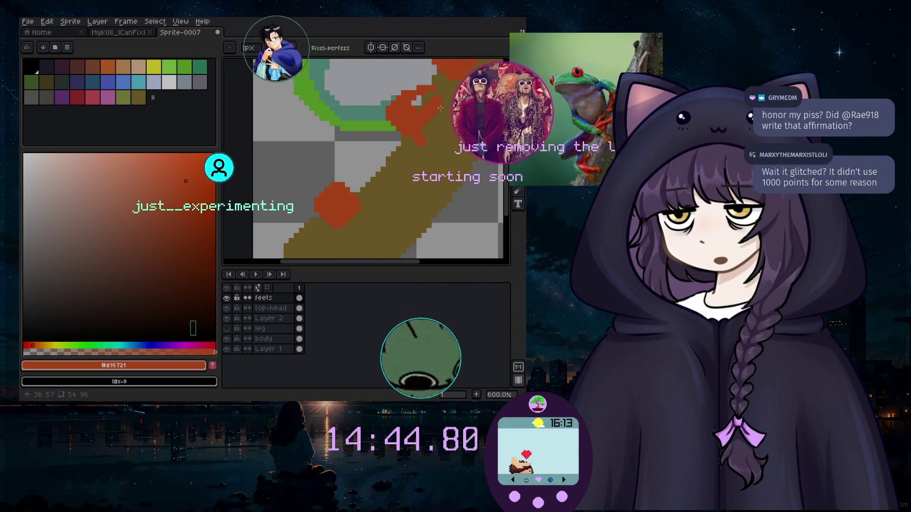
scroll(431, 80, "up", 2)
scroll(431, 80, "down", 2)
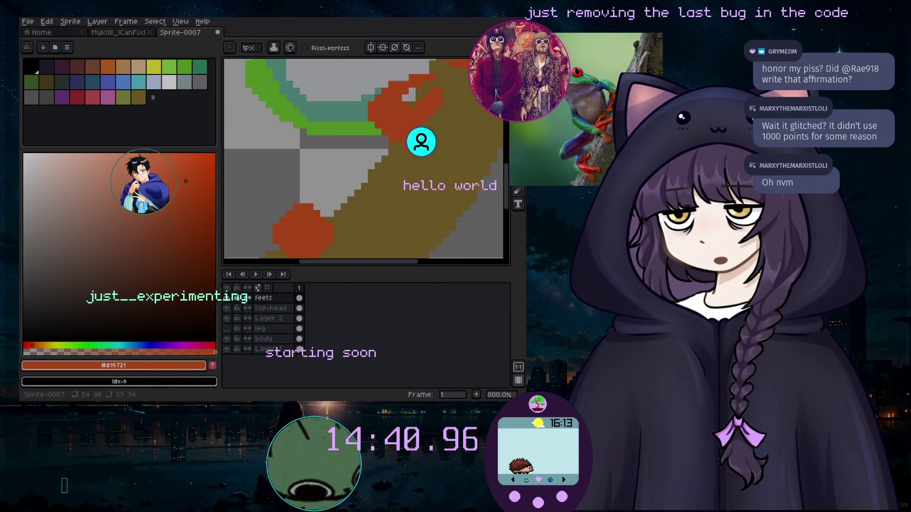
key("e")
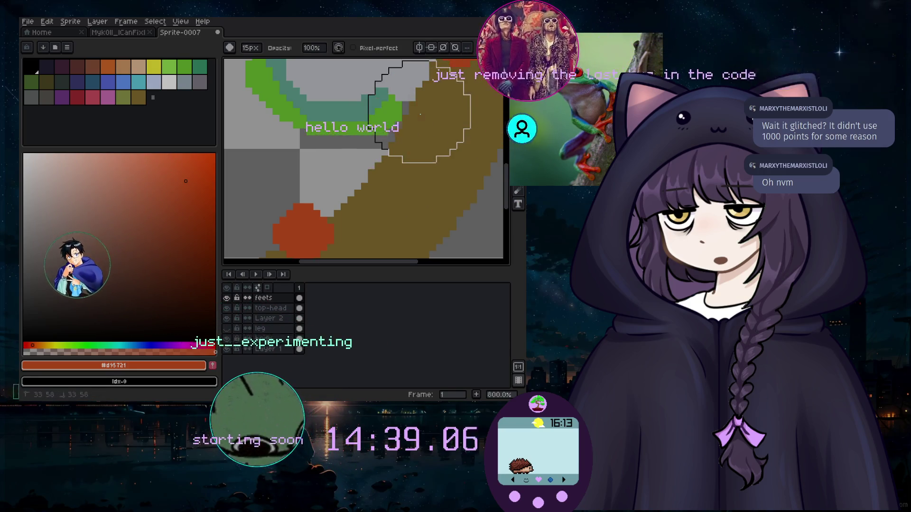
key("b")
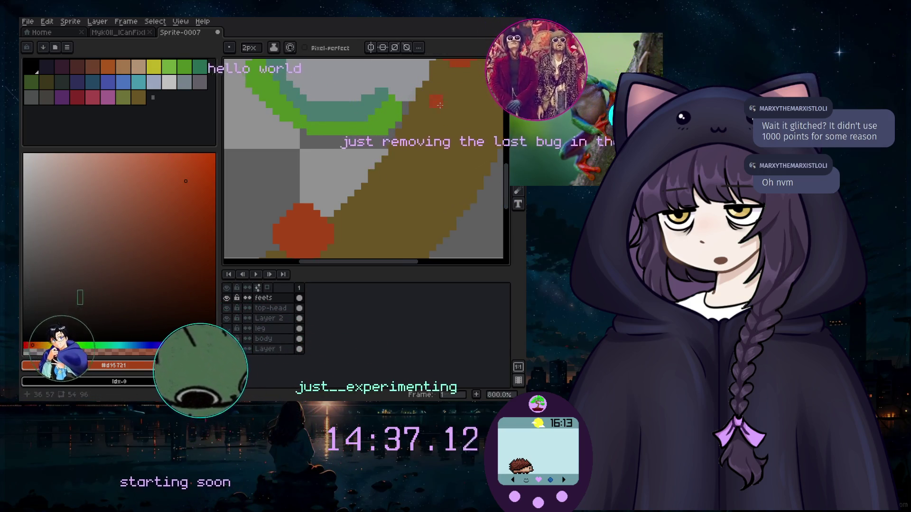
scroll(447, 104, "up", 2)
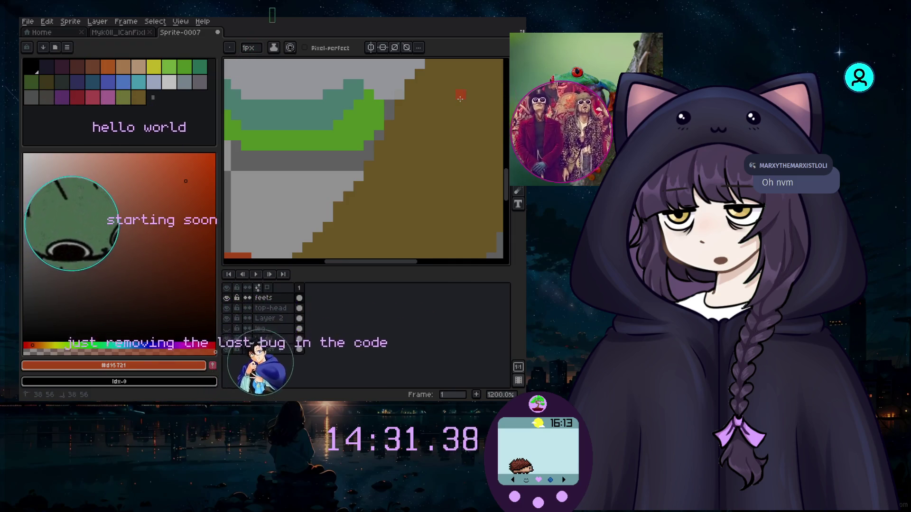
Paint a small orange-red toe block on the branch and switch to a deeper red.
left_click_drag(458, 103, 469, 98)
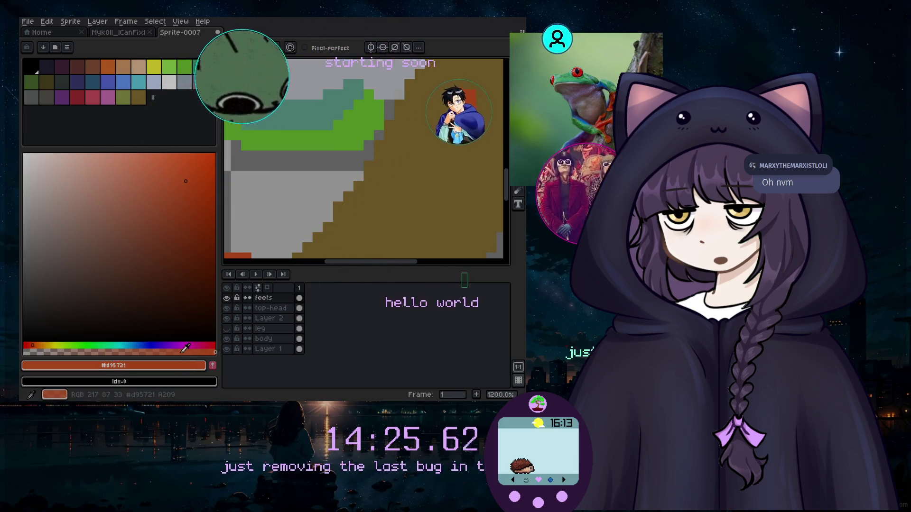
left_click(47, 345)
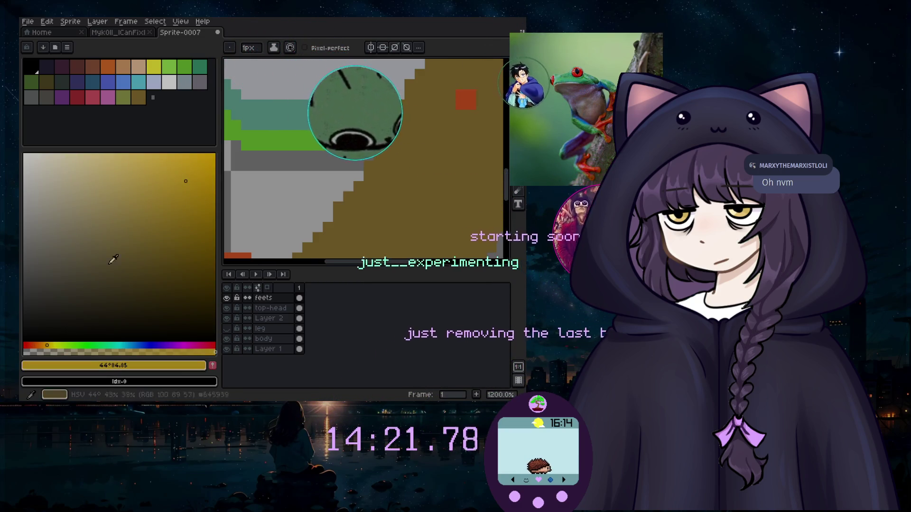
left_click(53, 346)
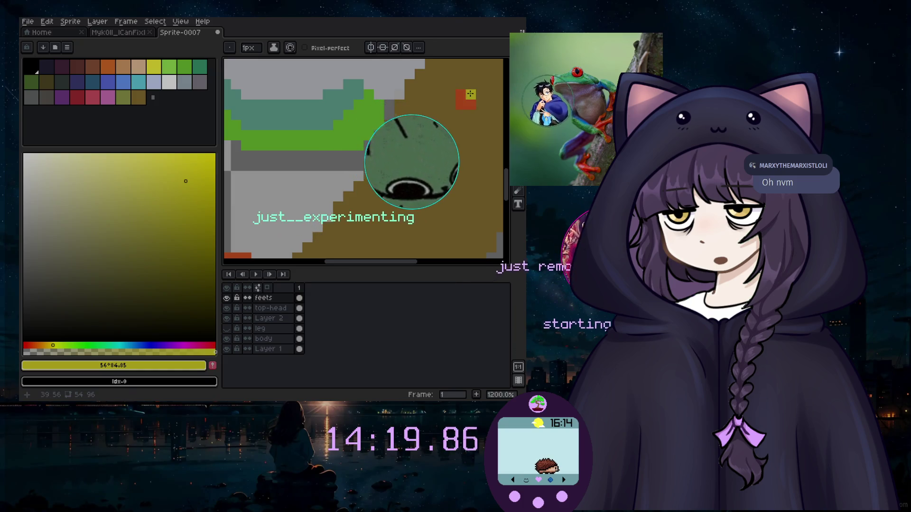
left_click(39, 345)
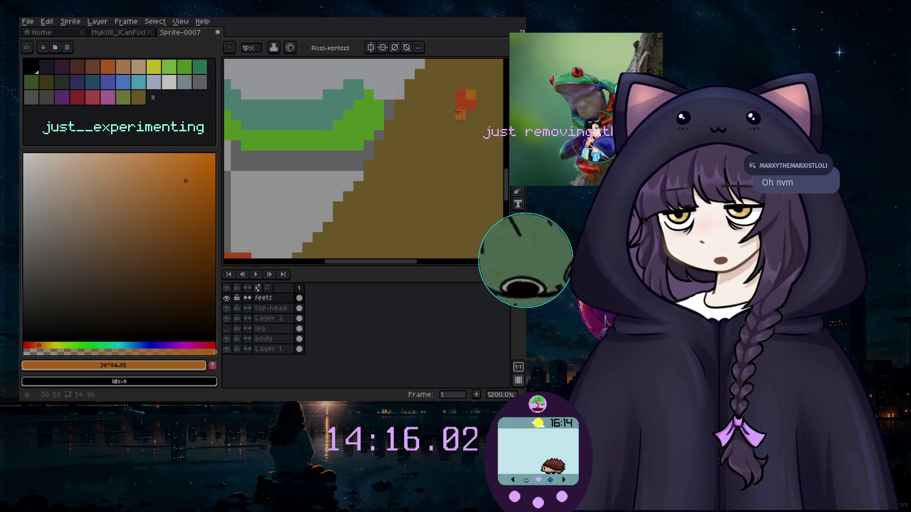
left_click(461, 100, "alt")
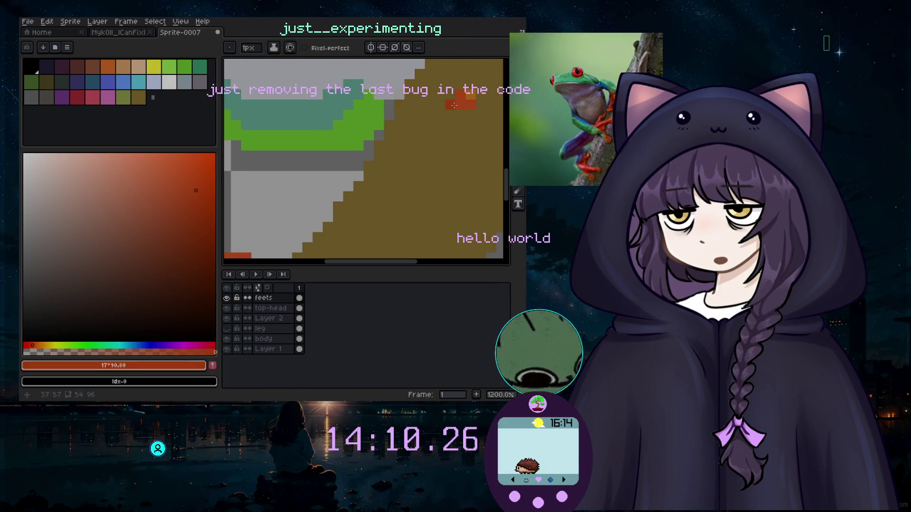
left_click(29, 346)
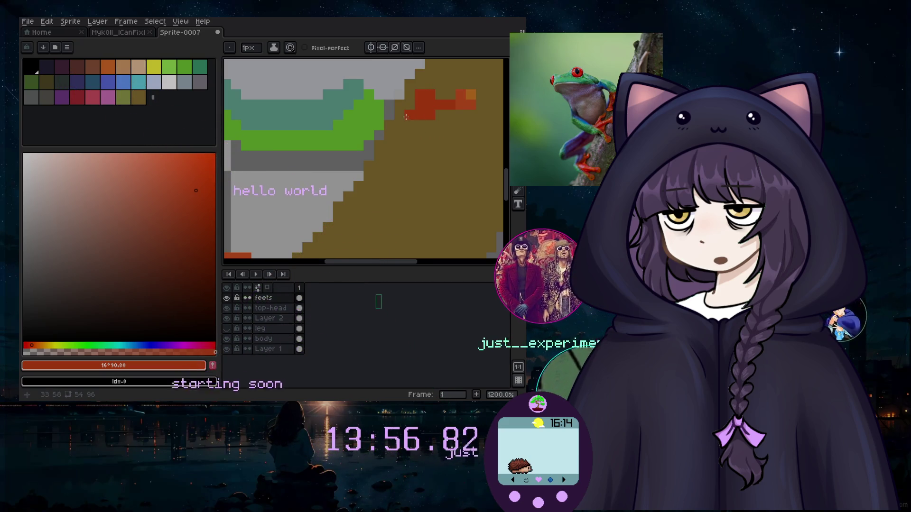
Extend the toe with red pixels on its left, top and bottom.
left_click(376, 127)
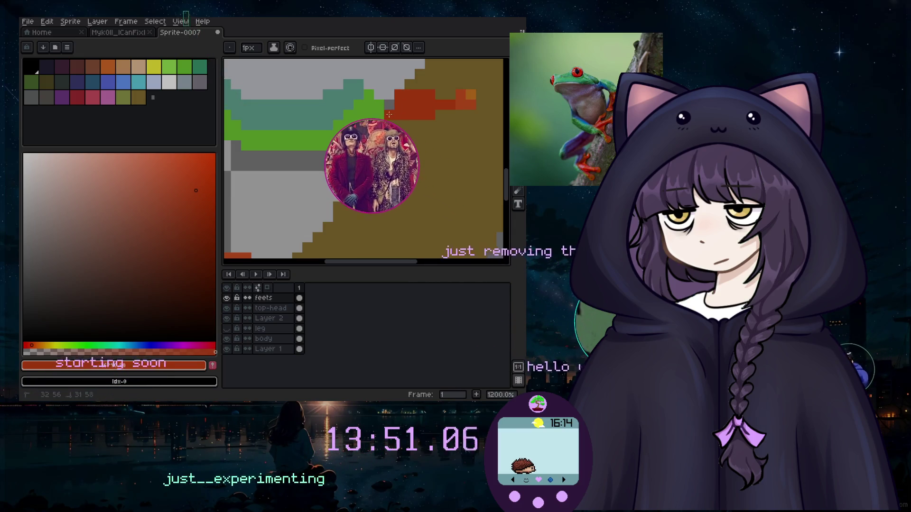
left_click(391, 96)
left_click(398, 85)
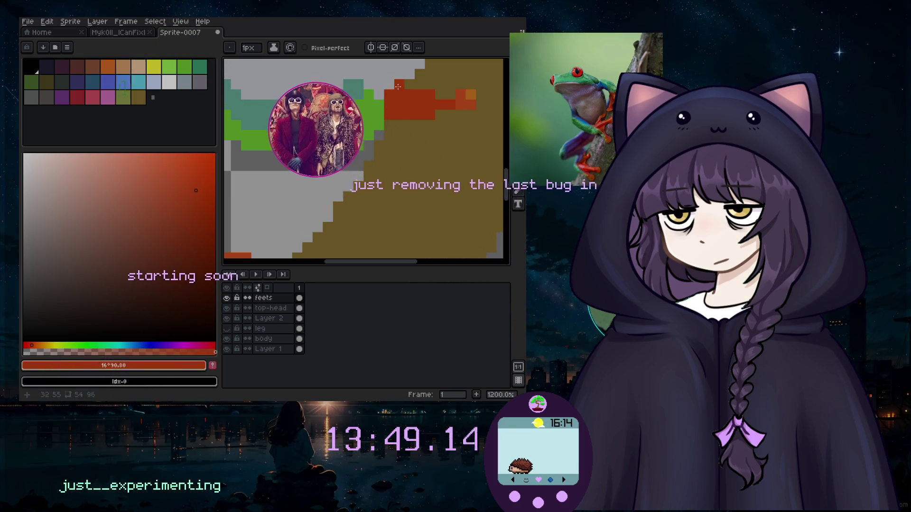
left_click_drag(398, 85, 416, 69)
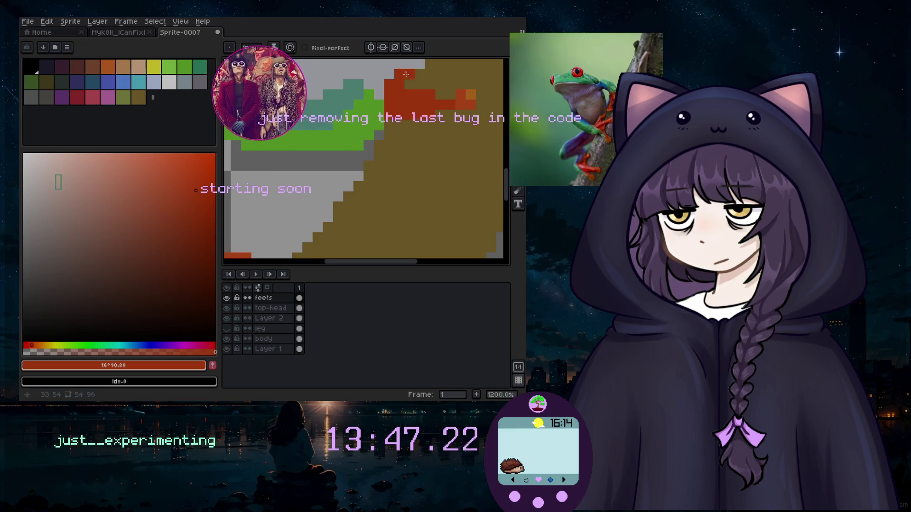
left_click(419, 64)
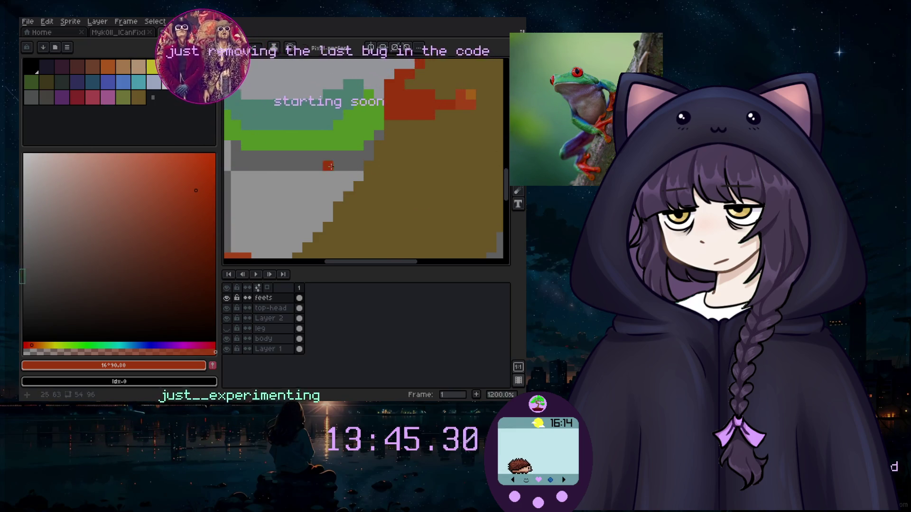
left_click_drag(398, 135, 407, 134)
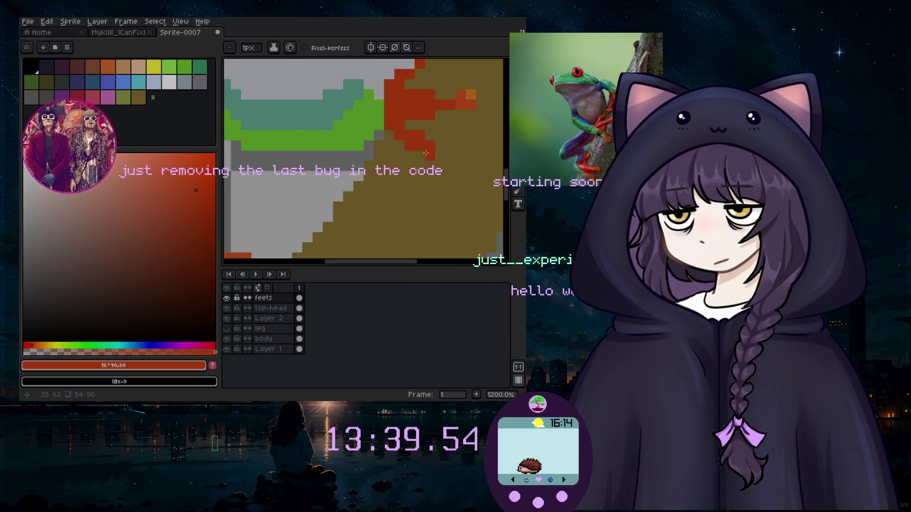
Reshape the red toe by repainting its pixels at 1px.
scroll(429, 140, "down", 1)
scroll(431, 138, "down", 1)
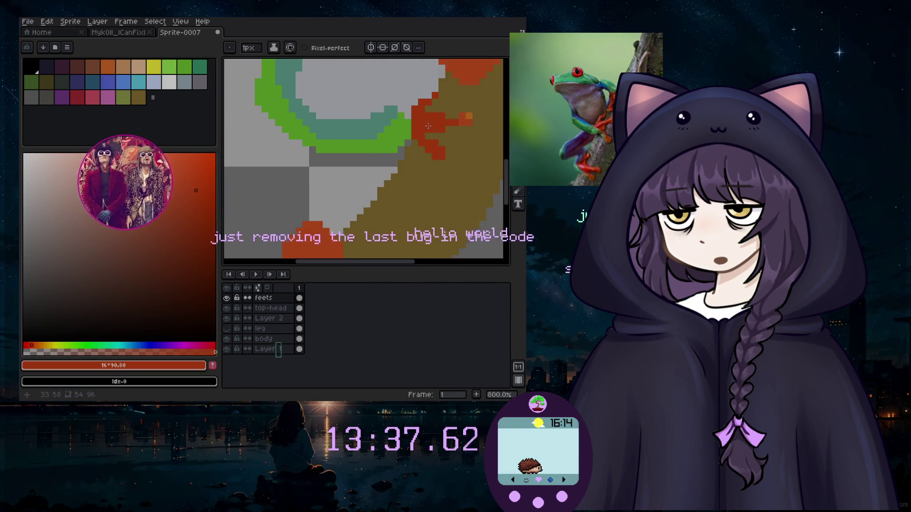
scroll(431, 138, "up", 4)
key("b")
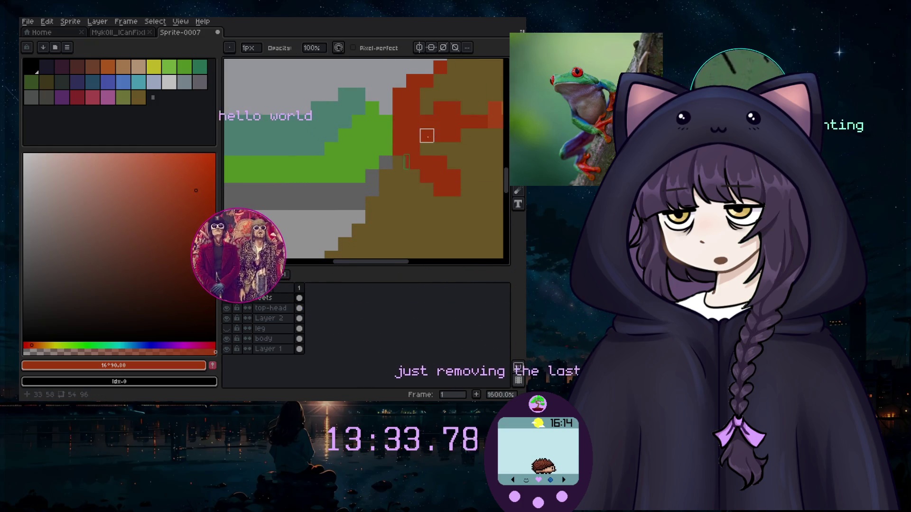
key("e")
mouse_move(454, 135)
left_mouse_down()
mouse_move(476, 111)
mouse_move(446, 110)
left_mouse_up()
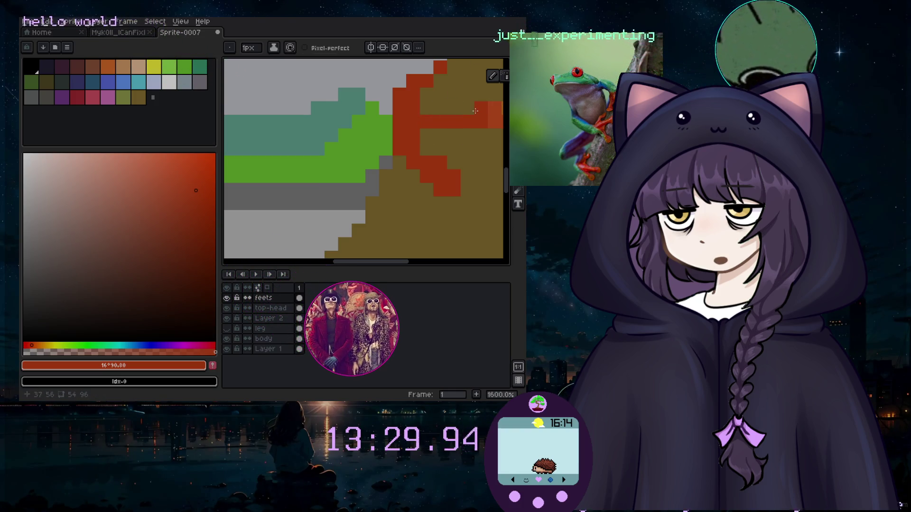
scroll(441, 112, "down", 1)
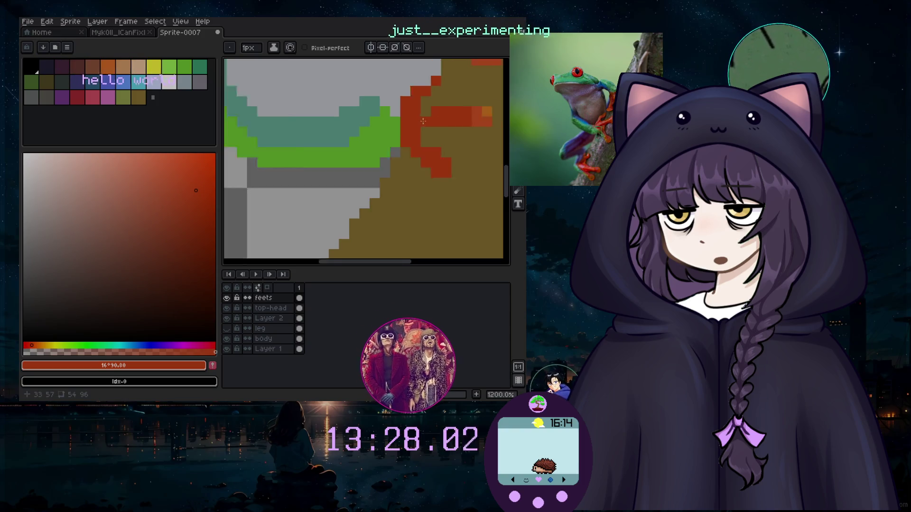
scroll(429, 117, "down", 1)
scroll(425, 119, "up", 1)
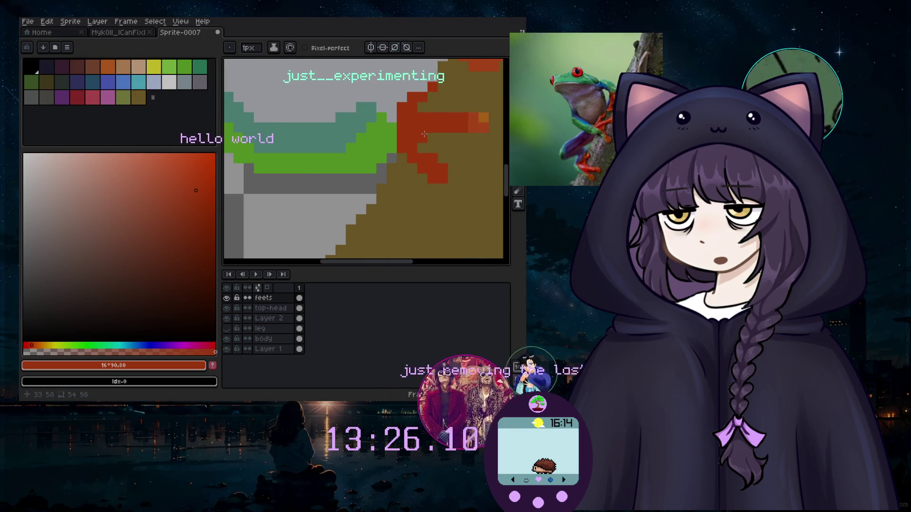
scroll(415, 132, "down", 2)
scroll(407, 149, "up", 1)
scroll(406, 148, "up", 3)
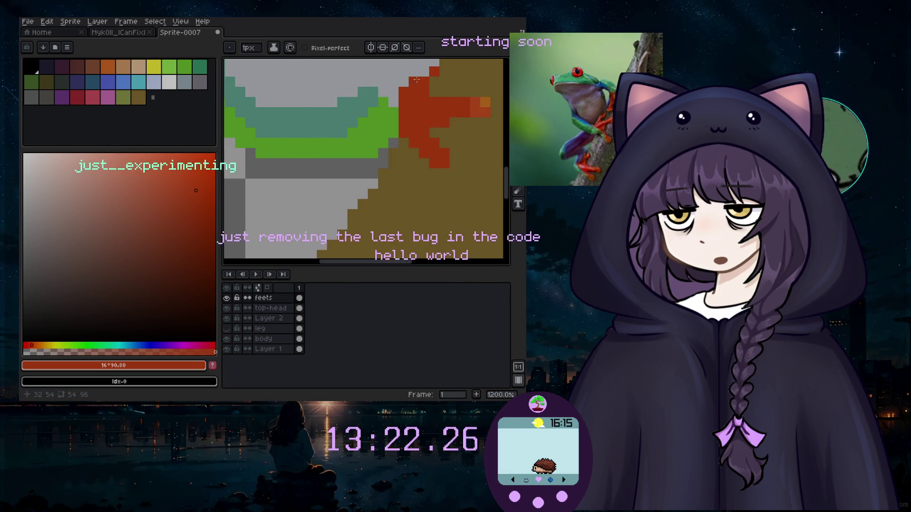
scroll(408, 96, "down", 2)
scroll(407, 96, "up", 2)
scroll(408, 97, "up", 1)
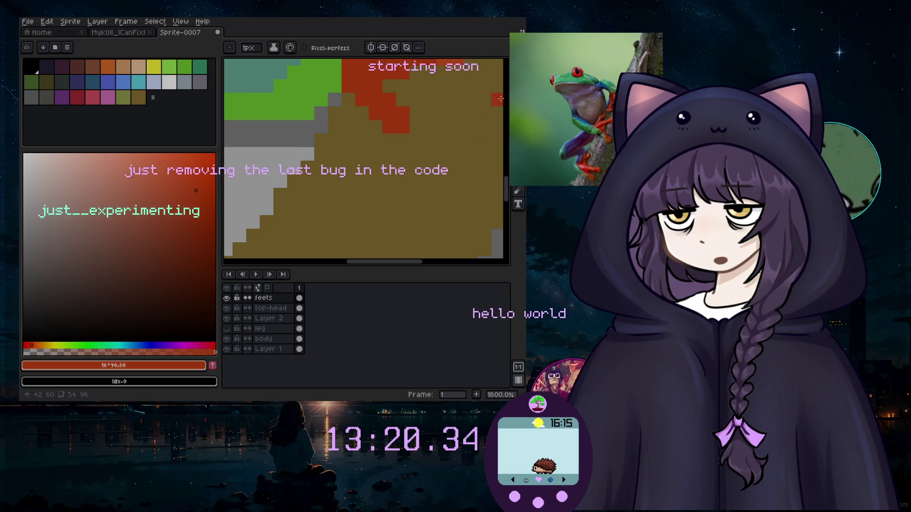
Sample the orange-red #d95721, then the orange #d97c21, from the toe.
left_click(445, 61)
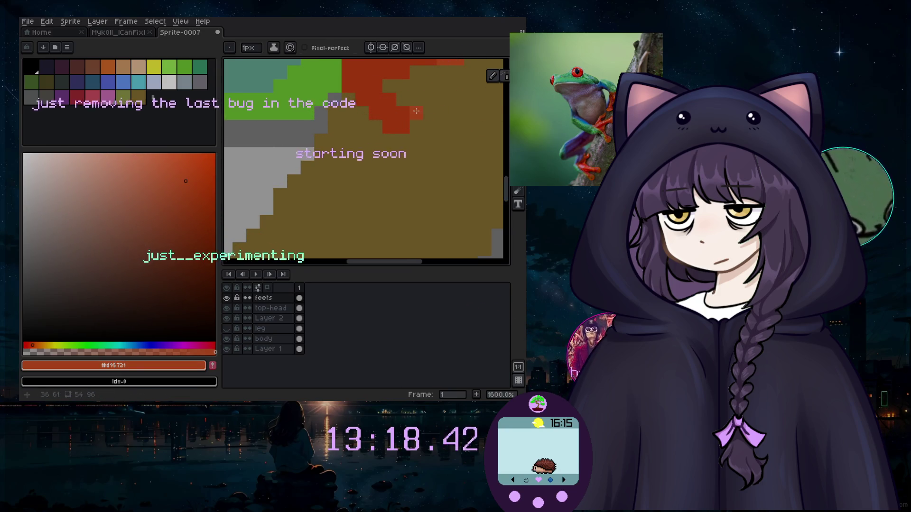
key("b")
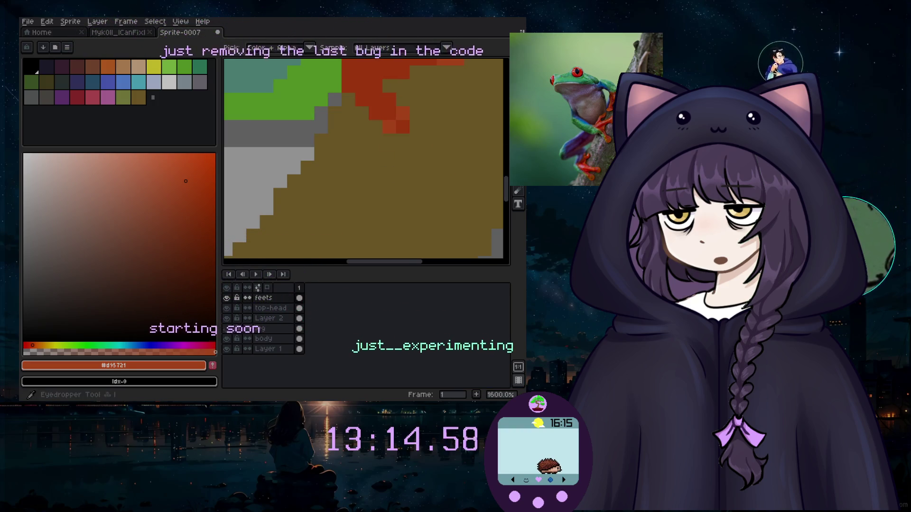
key("i")
scroll(461, 60, "down", 1)
scroll(462, 60, "down", 1)
left_click(461, 60)
key("b")
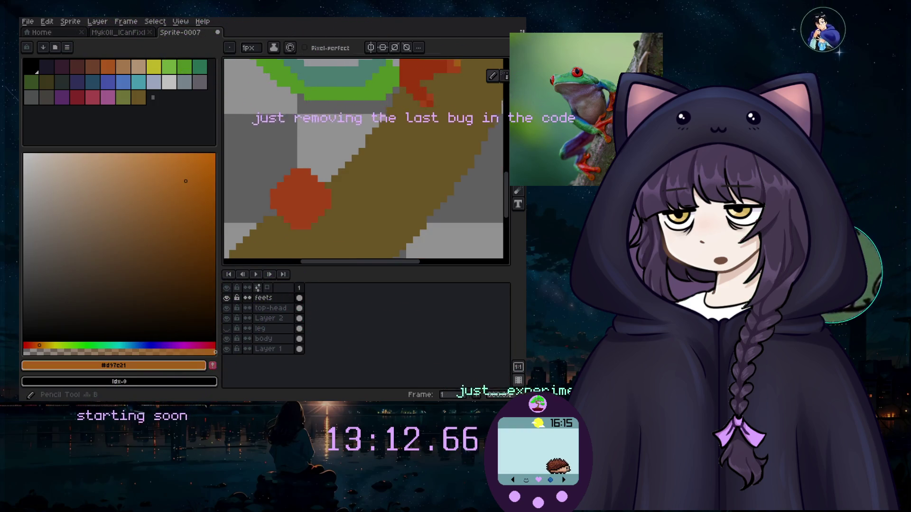
scroll(403, 112, "down", 3)
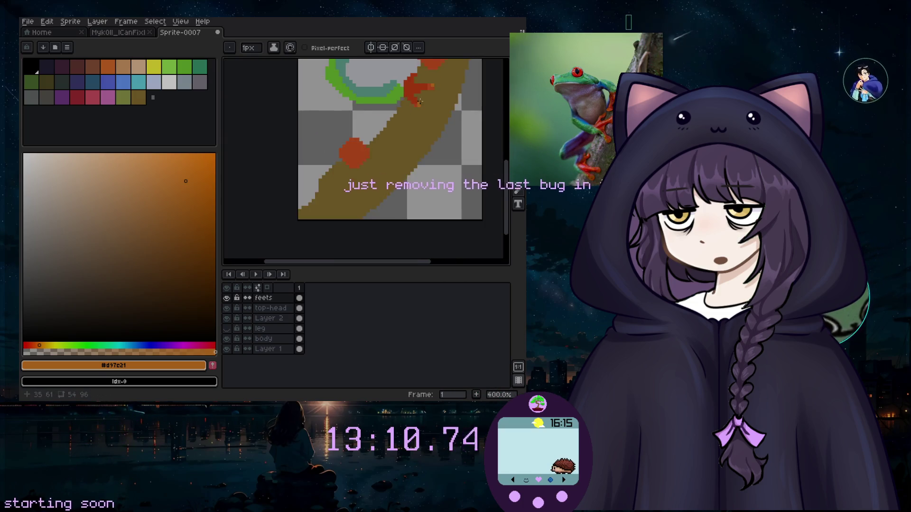
scroll(431, 94, "down", 1)
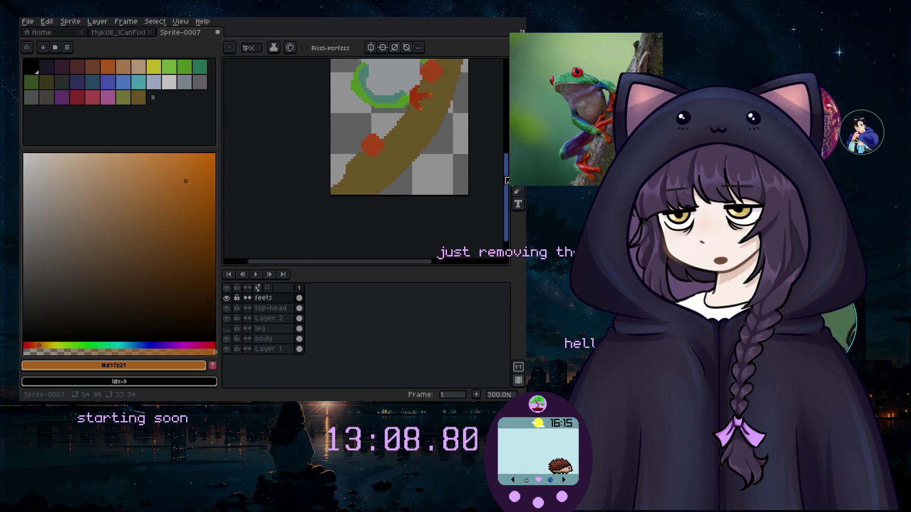
scroll(415, 138, "up", 1)
scroll(415, 138, "up", 1)
scroll(415, 138, "up", 1)
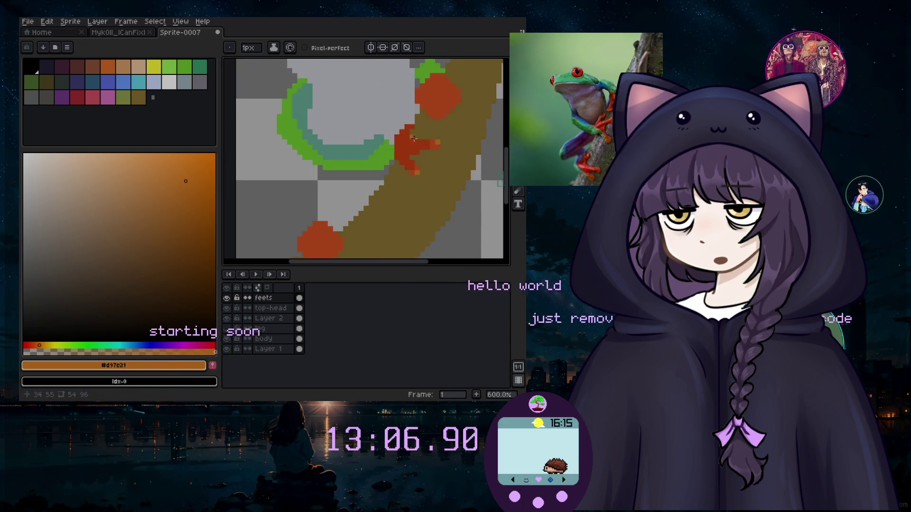
scroll(415, 138, "up", 1)
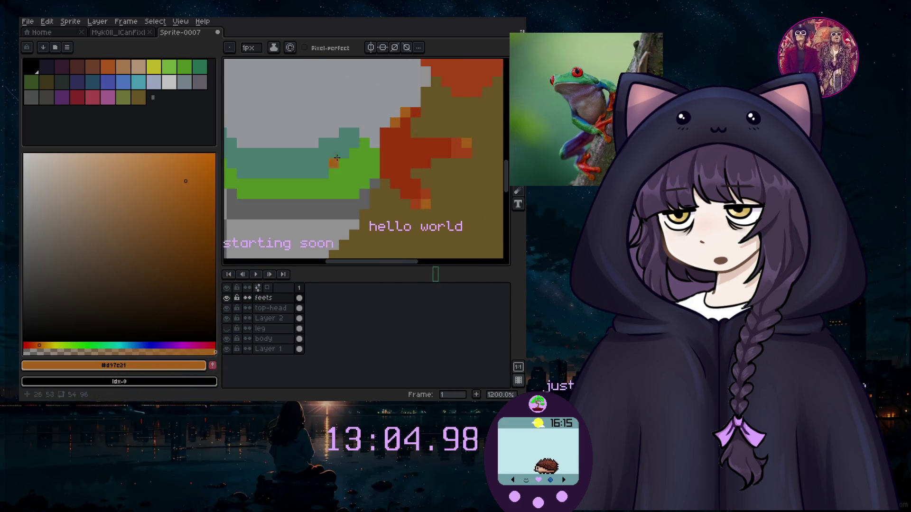
scroll(379, 156, "down", 1)
scroll(379, 162, "up", 1)
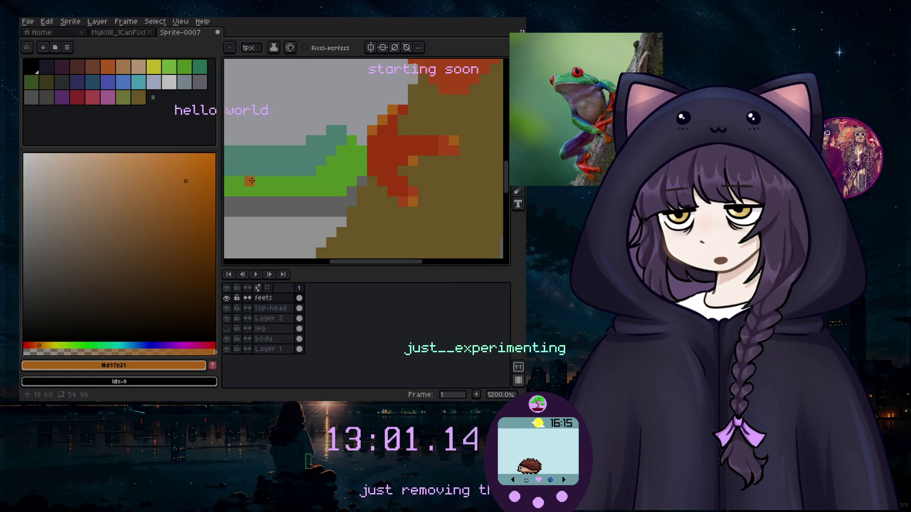
Move the misplaced orange pixel to its correct spot and pick the leg's green.
key("ctrl+z")
left_click(474, 140)
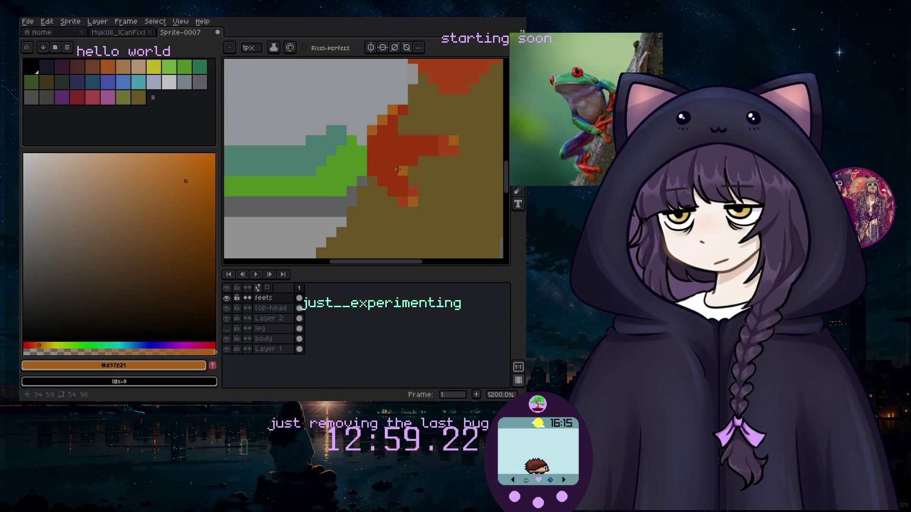
left_click(346, 143, "alt")
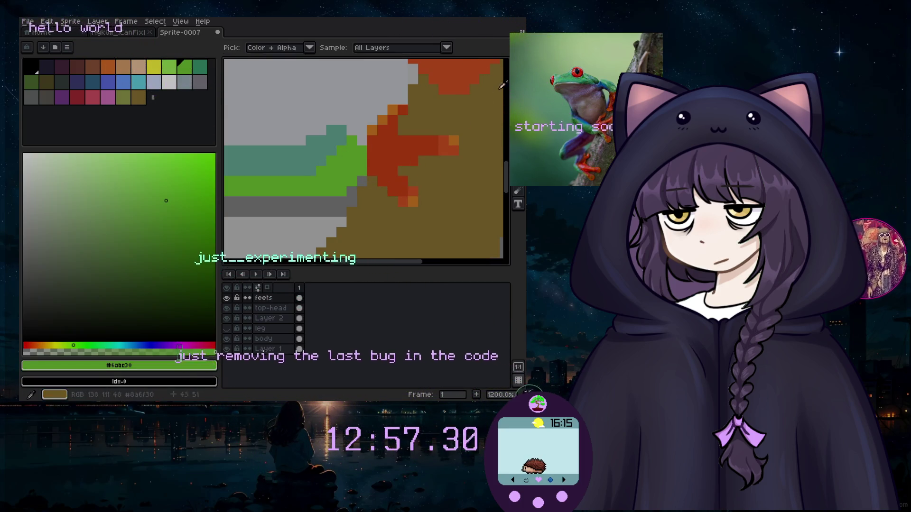
Return to the pencil and undo the last spray stroke.
left_click(494, 75)
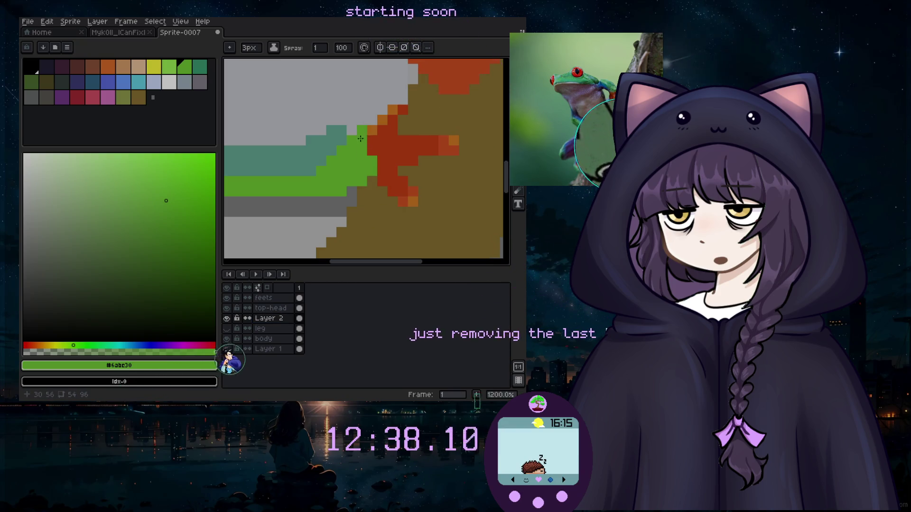
scroll(344, 160, "down", 6)
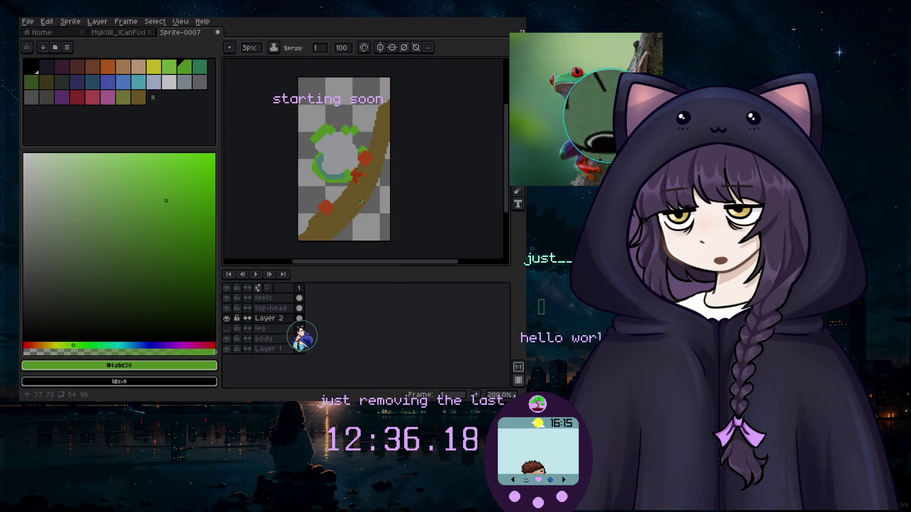
scroll(368, 175, "up", 7)
key("ctrl+z")
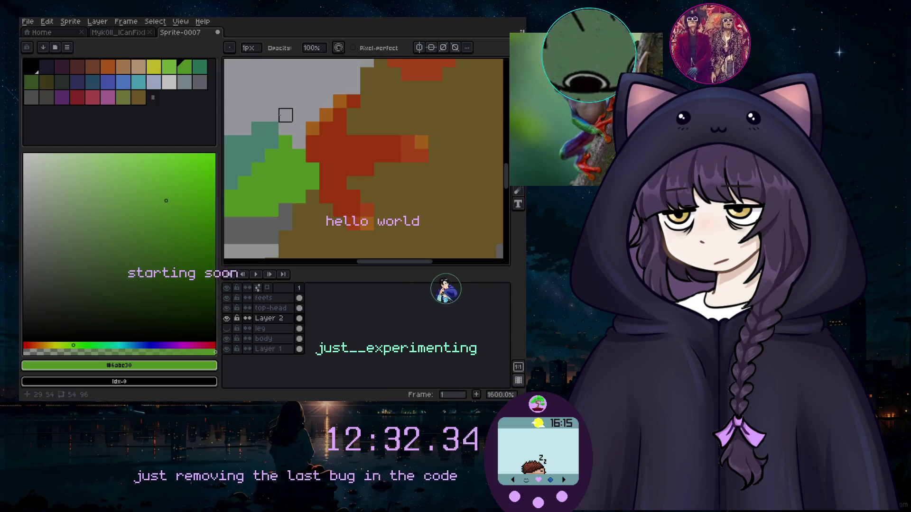
scroll(285, 175, "down", 3)
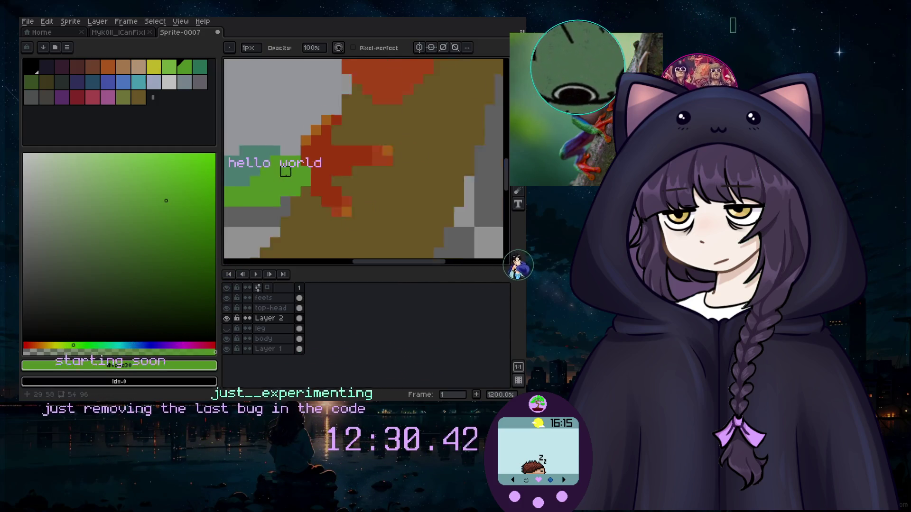
scroll(284, 174, "up", 2)
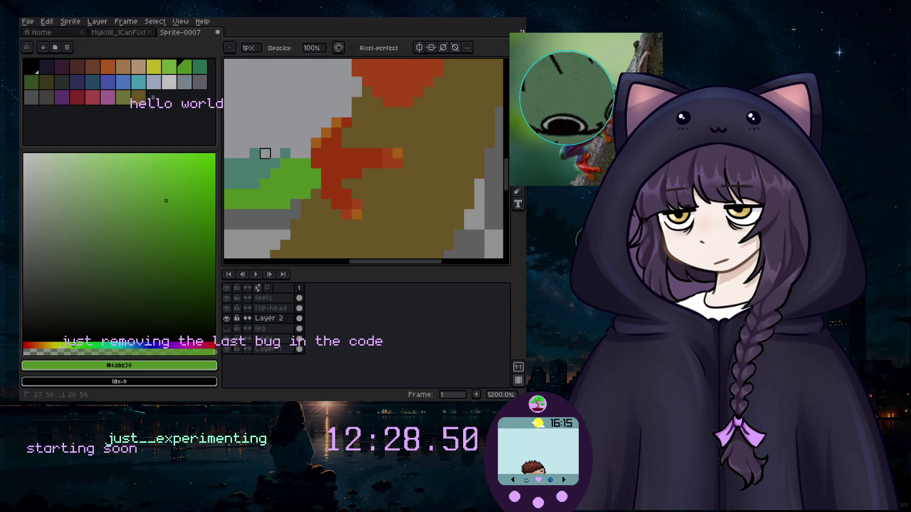
Sample the toes' red-orange and add one red-orange pixel to the toes.
key("i")
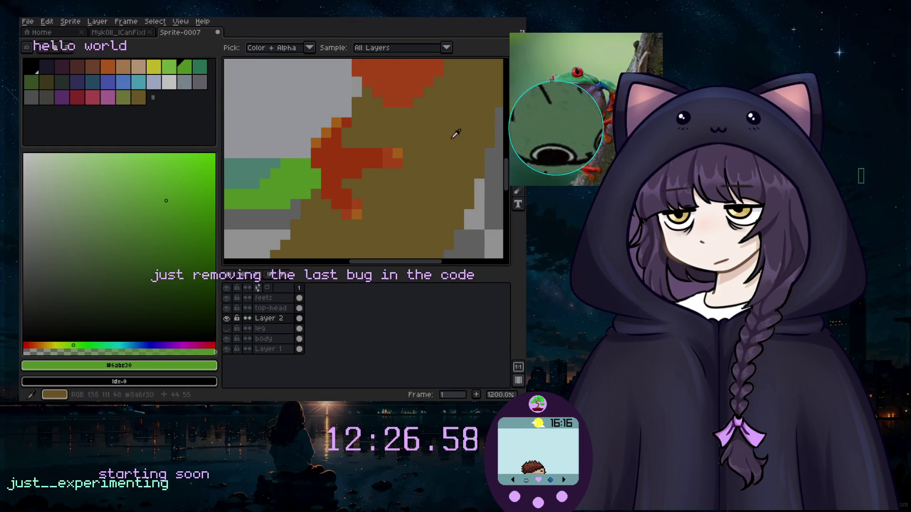
left_click(317, 143)
key("b")
left_click(460, 89)
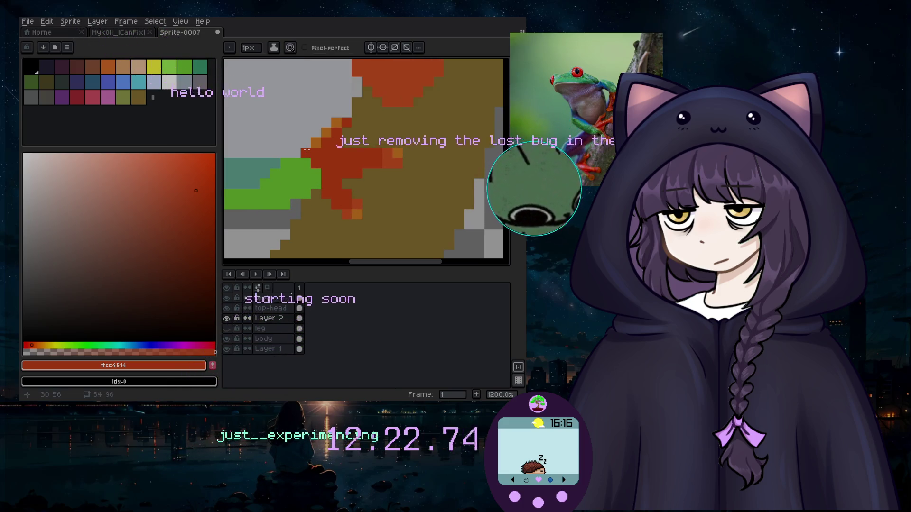
Pick the leg's green and spray a stroke of scattered green pixels.
key("i")
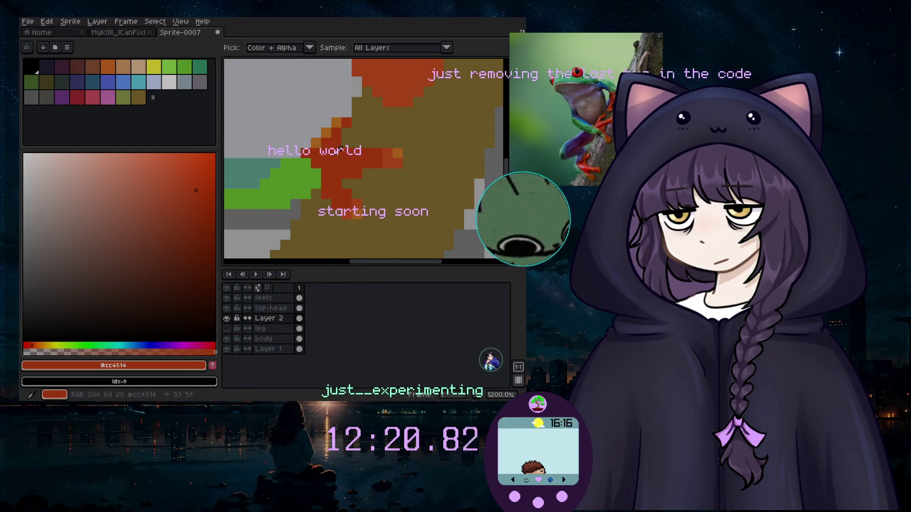
left_click(298, 185)
key("shift+b")
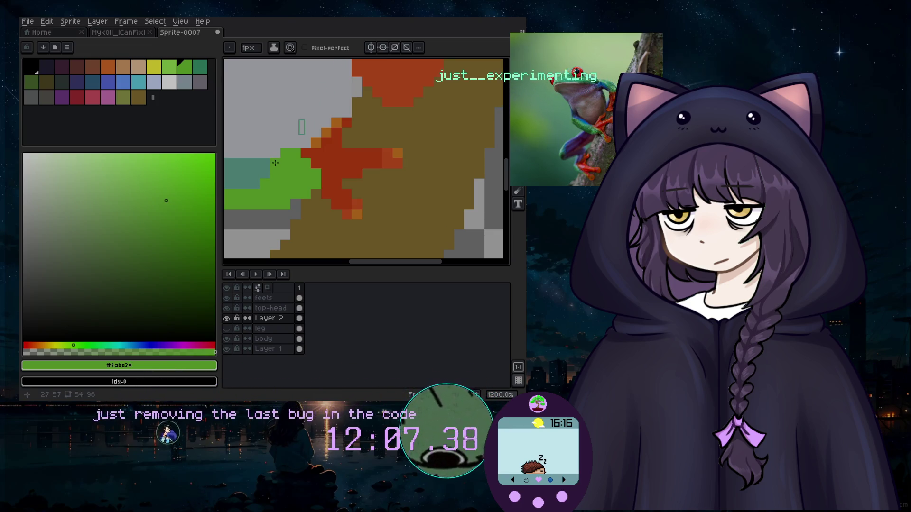
scroll(241, 177, "down", 4)
left_click_drag(372, 267, 320, 267)
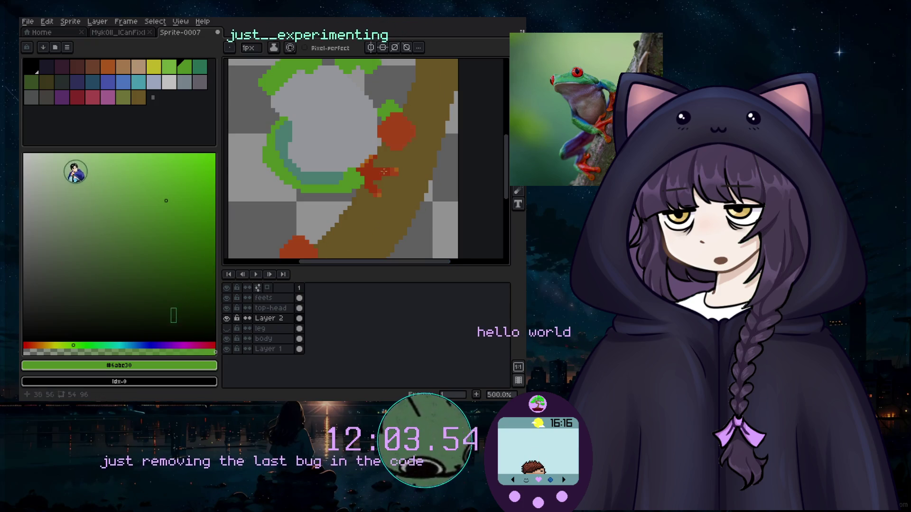
scroll(391, 171, "down", 4)
scroll(369, 171, "up", 4)
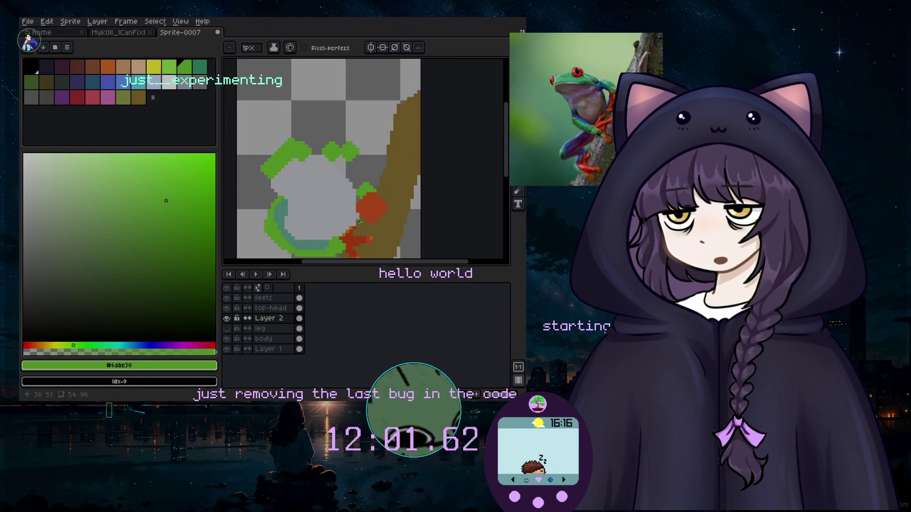
scroll(427, 200, "down", 3)
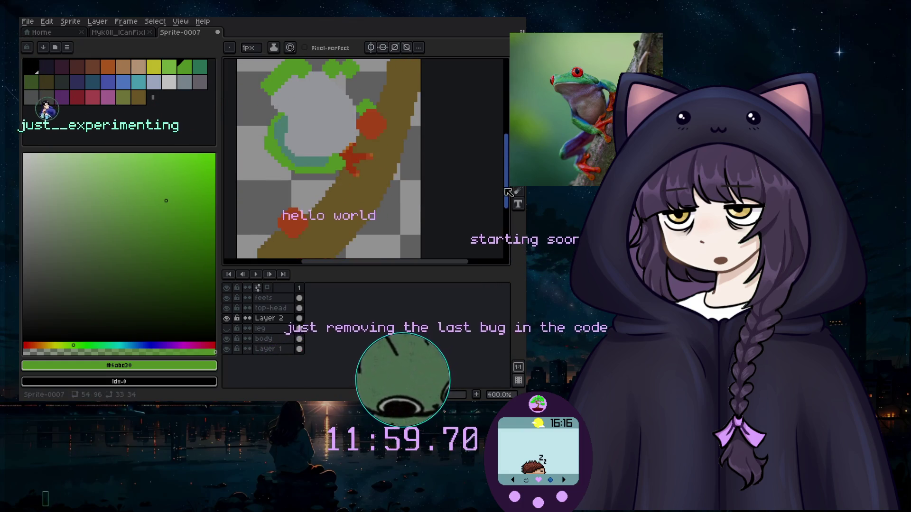
scroll(386, 119, "up", 2)
scroll(386, 118, "up", 1)
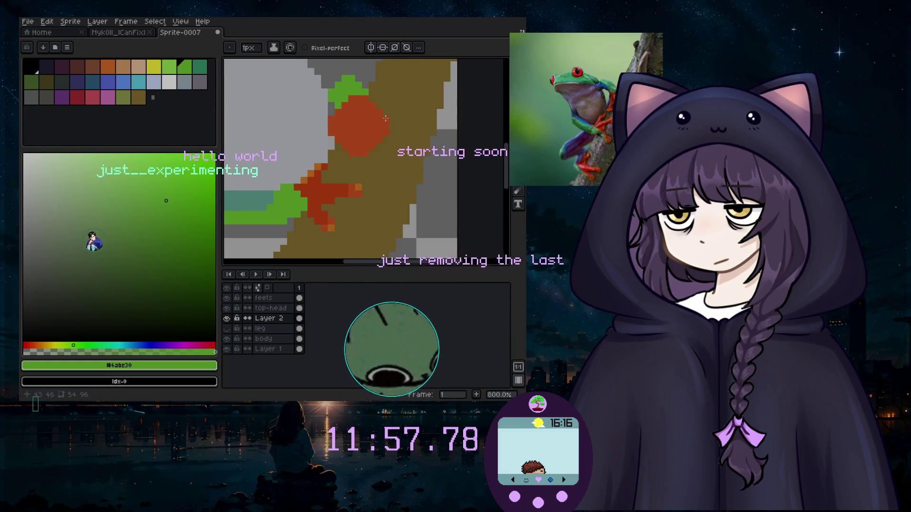
Return to the pencil and make Layer 1 the active layer.
key("b")
scroll(363, 129, "up", 5)
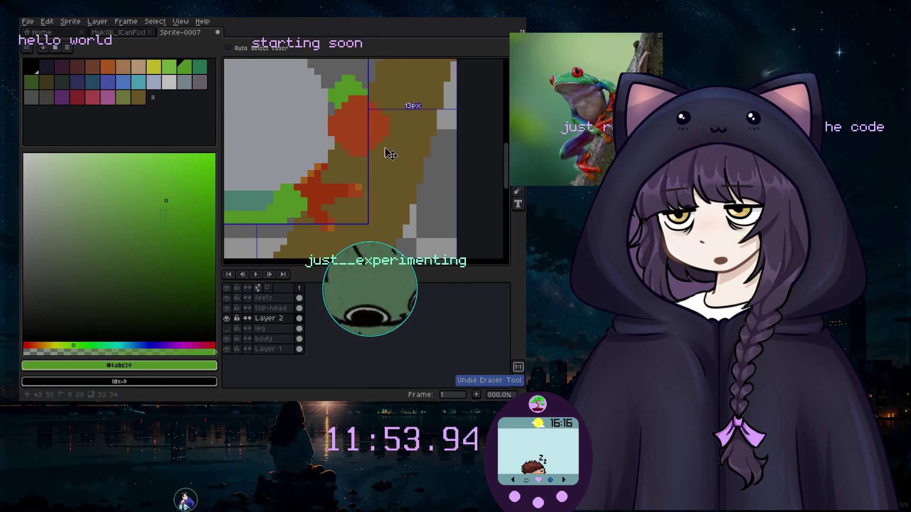
left_click(258, 339)
left_click(251, 350)
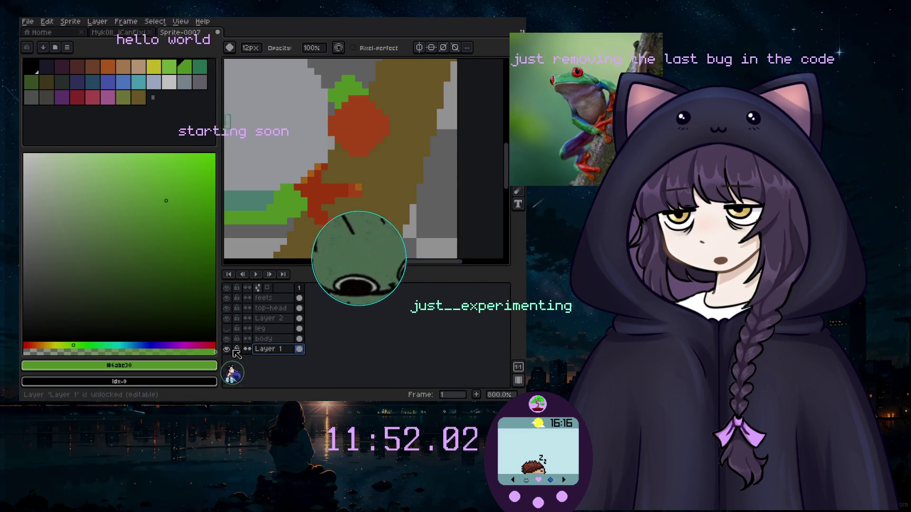
On Layer 2, sample the orange toe colour and dot two orange specks onto the brown branch.
left_click(268, 318)
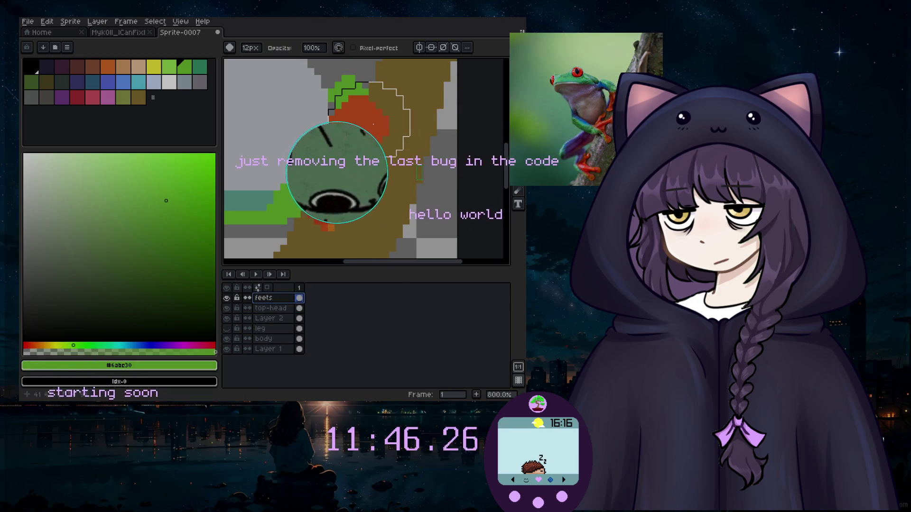
key("i")
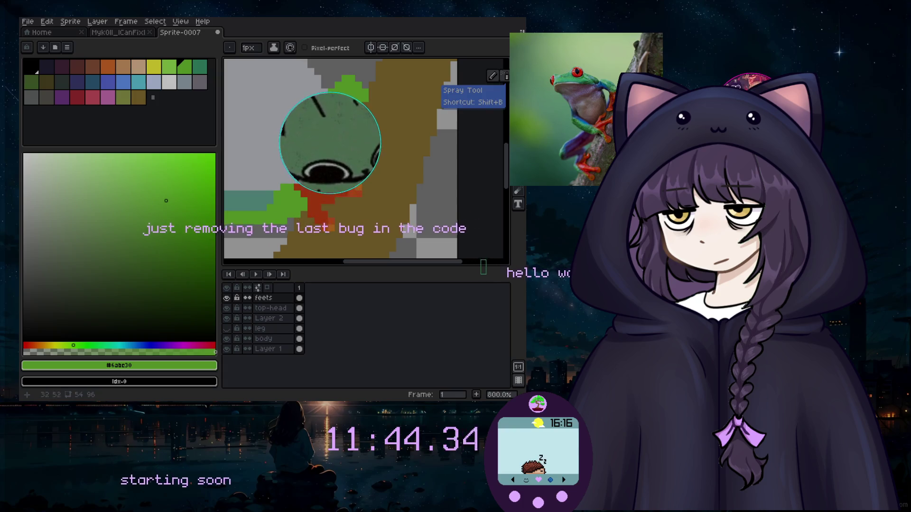
left_click(377, 125)
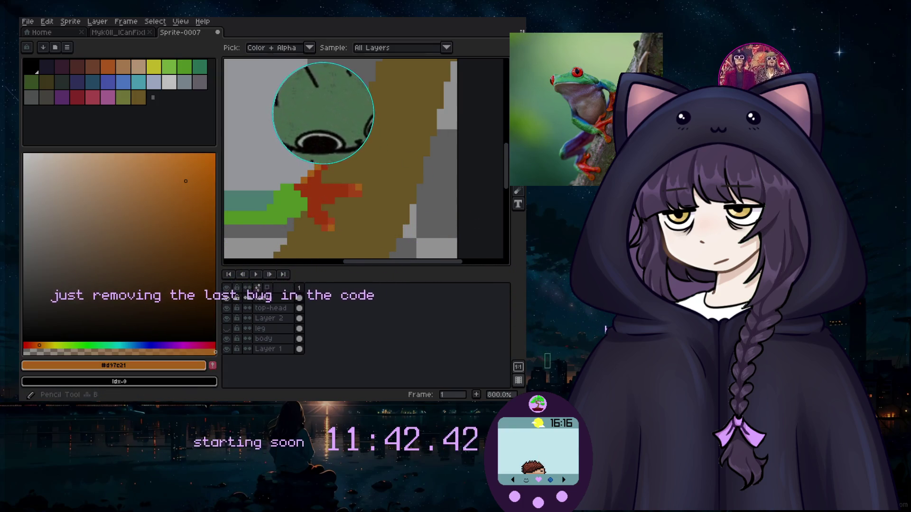
key("b")
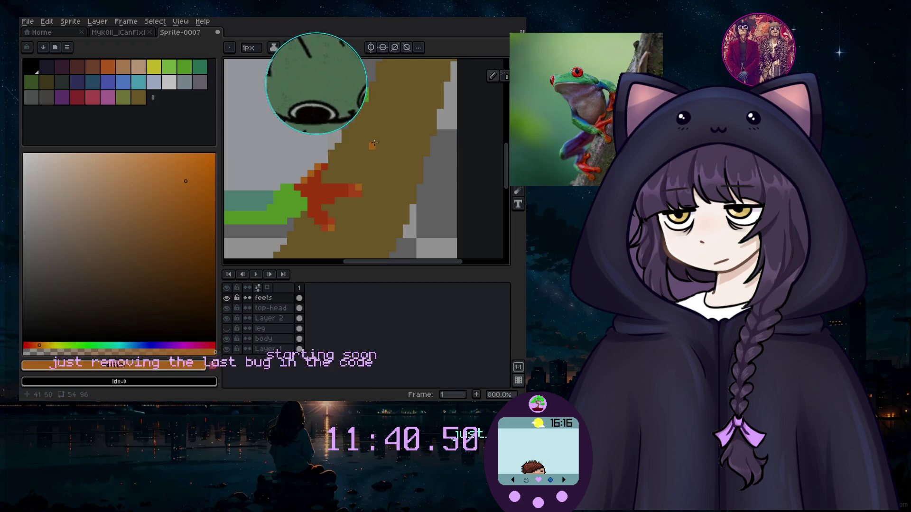
left_click(379, 133)
left_click(400, 98)
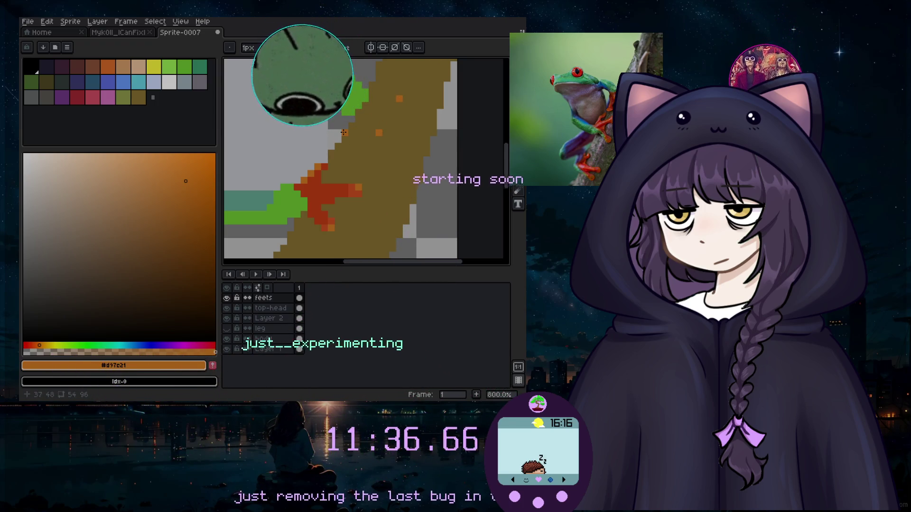
Sample the red-orange and paint red pixels on the branch, filling the gap between patches.
key("i")
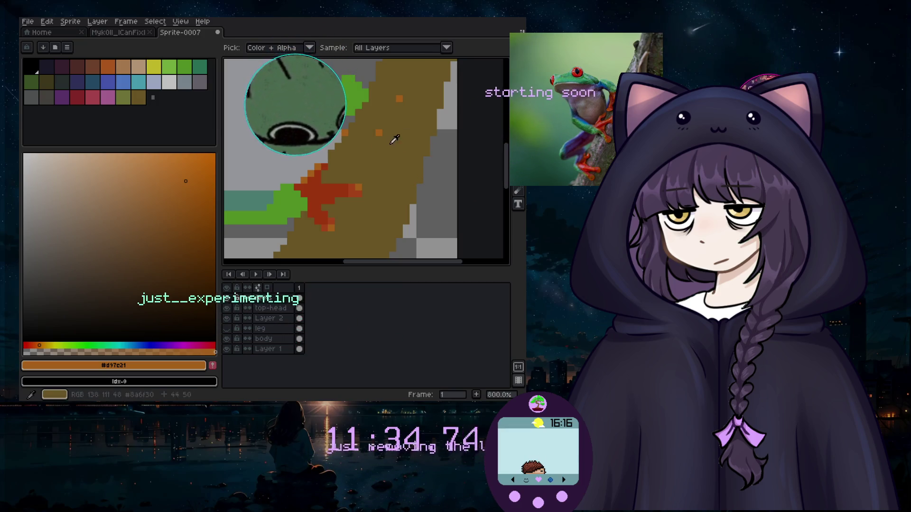
left_click(396, 138)
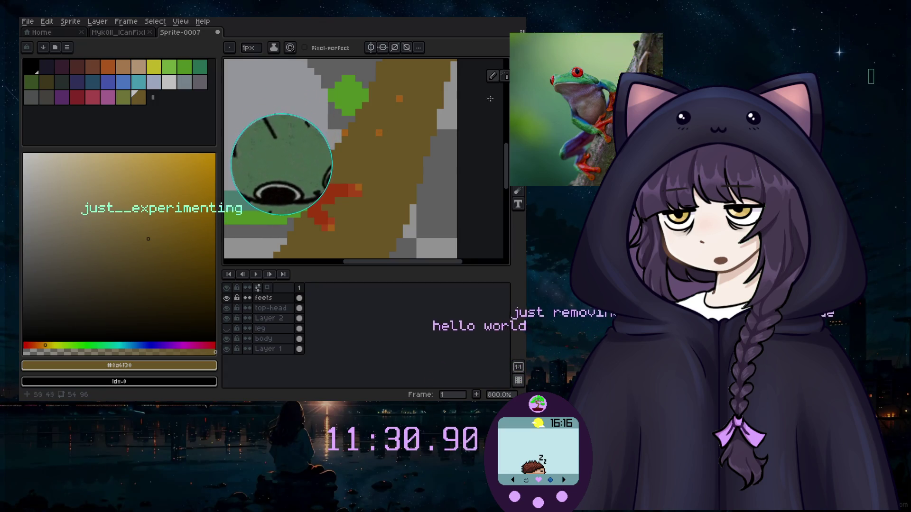
left_click(343, 191)
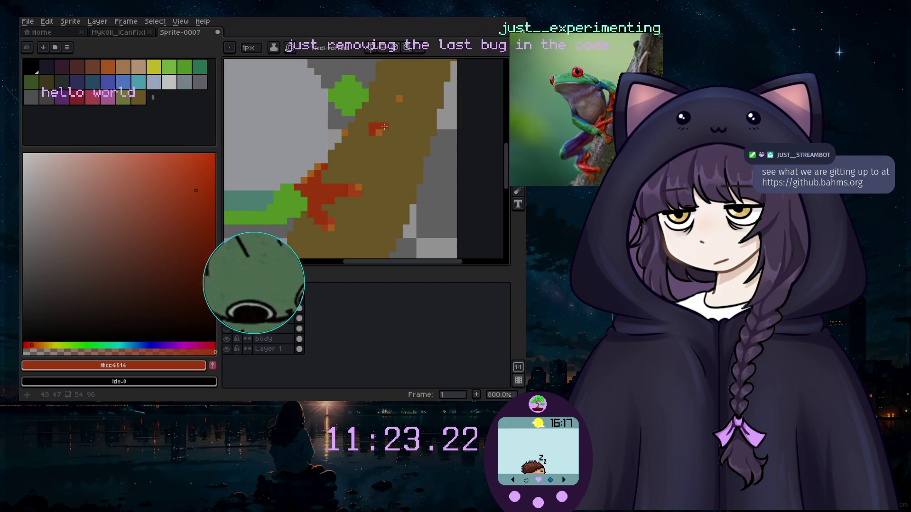
left_click(396, 95)
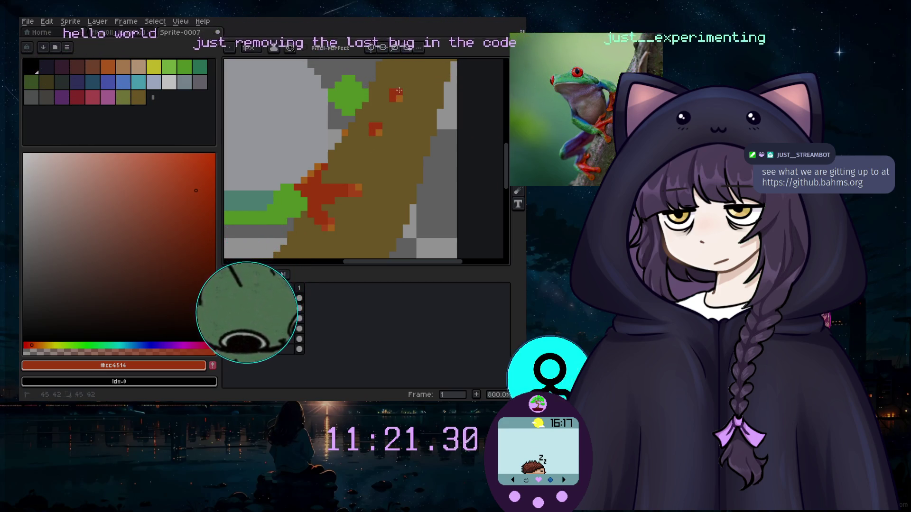
left_click(357, 121)
left_click_drag(356, 120, 363, 126)
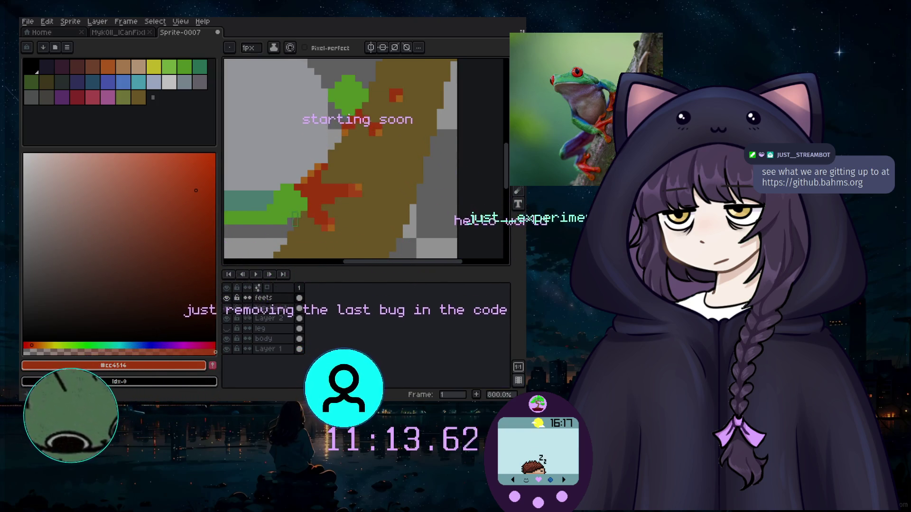
Extend the upper toe with four more red pixels and set the drawing colour to green #6abe30.
left_click(370, 121)
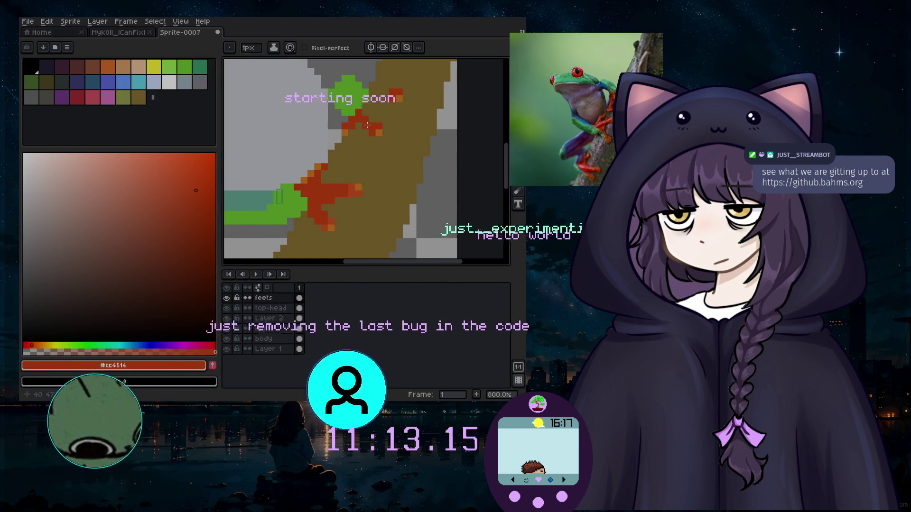
left_click(386, 89)
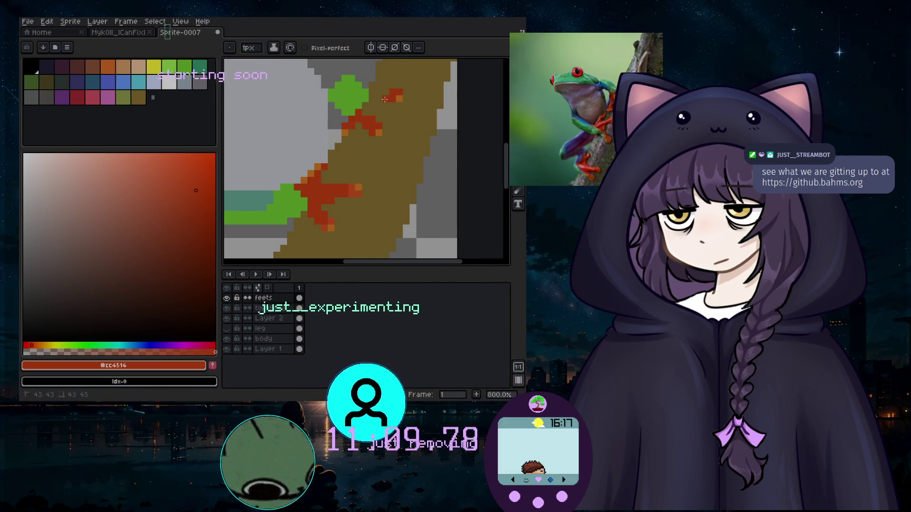
left_click(371, 105)
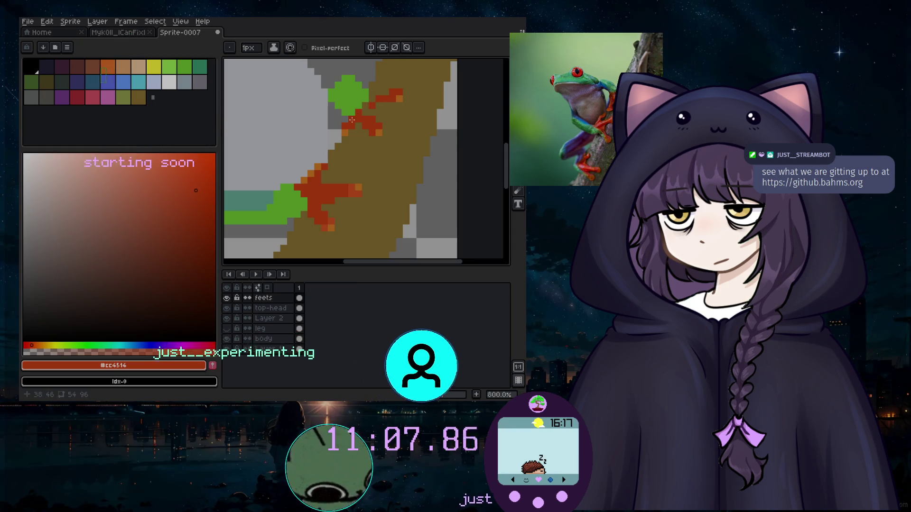
left_click(368, 106)
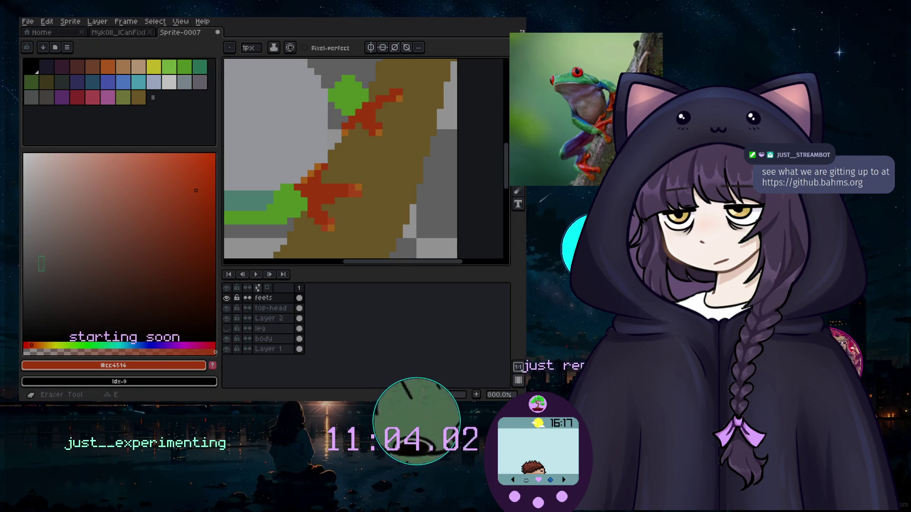
left_click(349, 93, "alt")
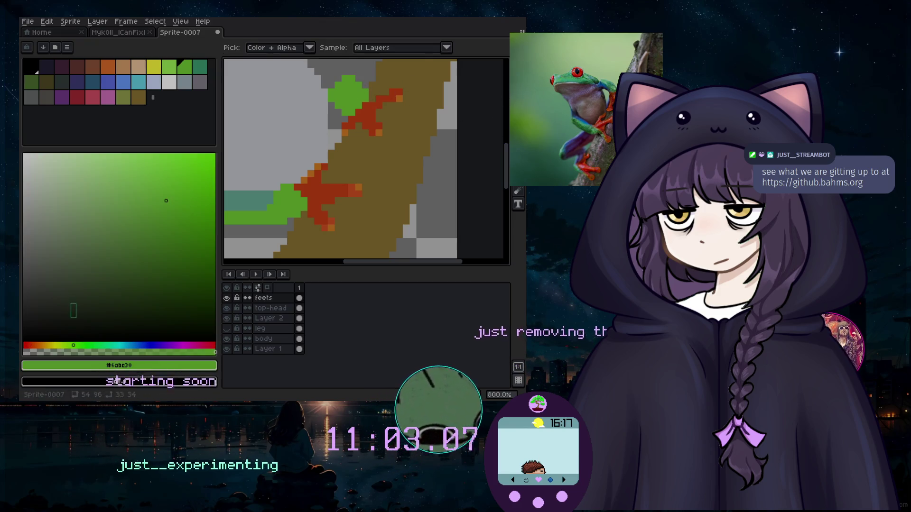
left_click(270, 318)
Paint a green stroke over the brown beside the upper toe and re-sample the green.
scroll(386, 103, "up", 3)
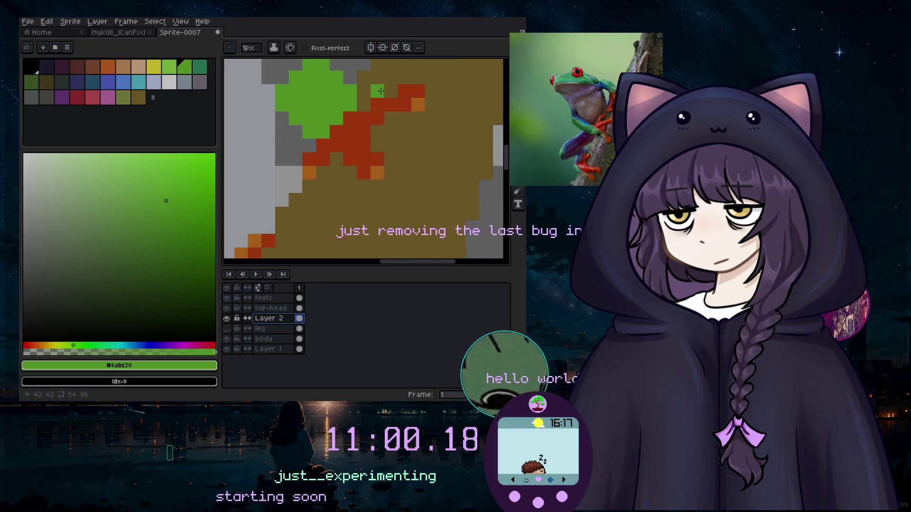
left_click_drag(387, 103, 345, 78)
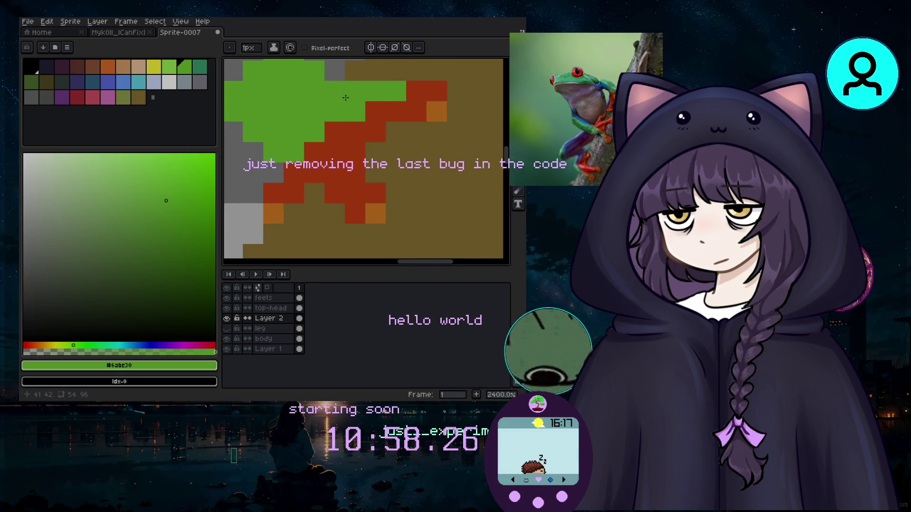
scroll(345, 78, "down", 3)
scroll(382, 143, "down", 1)
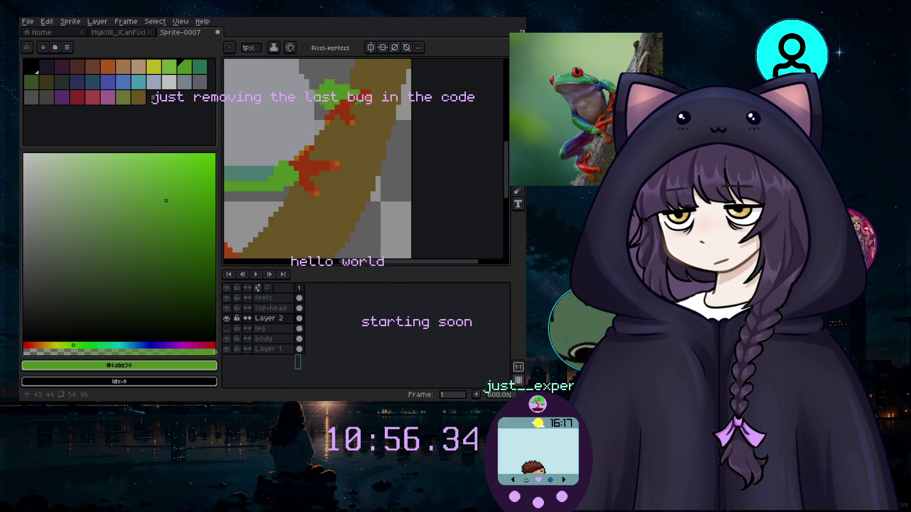
key("e")
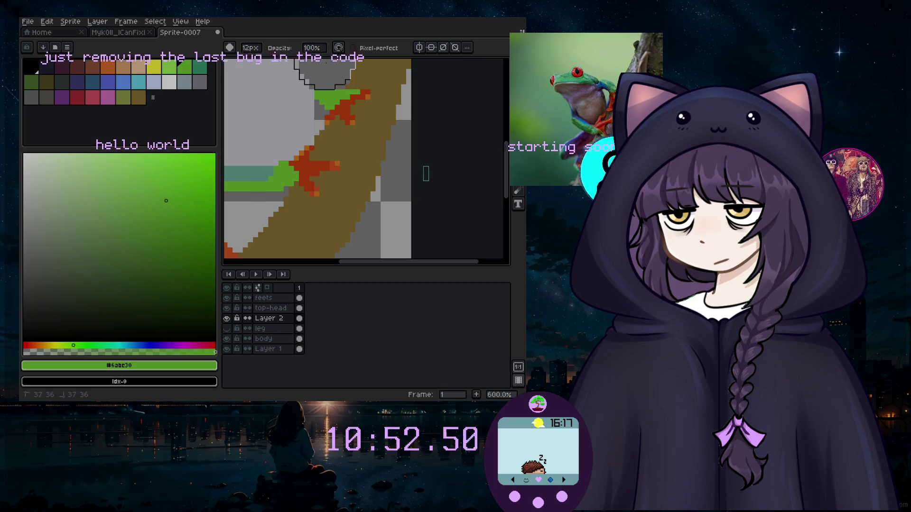
key("i")
left_click(368, 91)
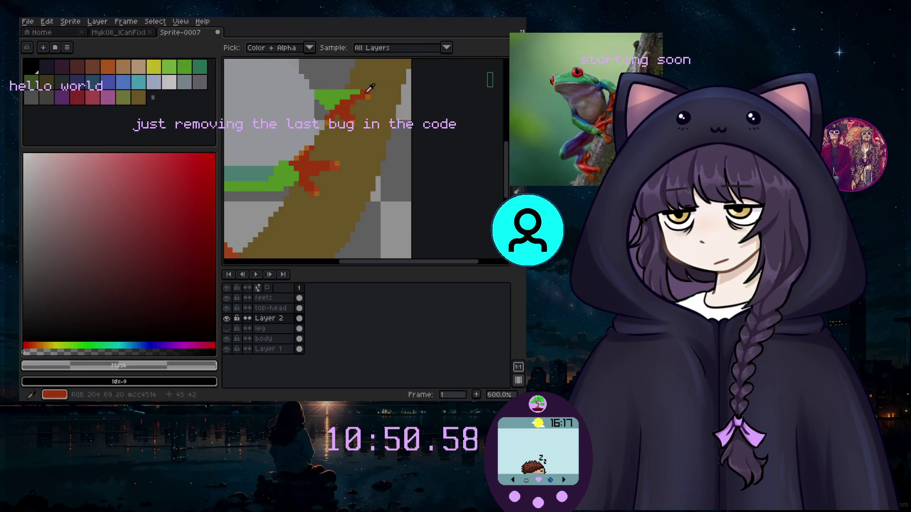
left_click(355, 93)
key("b")
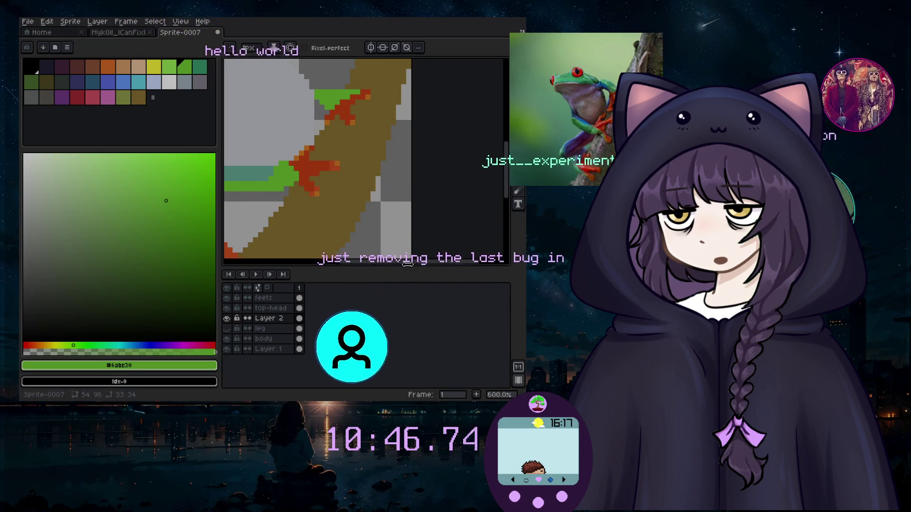
Widen the canvas area, hide the leg layer, and undo an accidental green blob.
left_click_drag(220, 213, 208, 213)
scroll(502, 159, "down", 2)
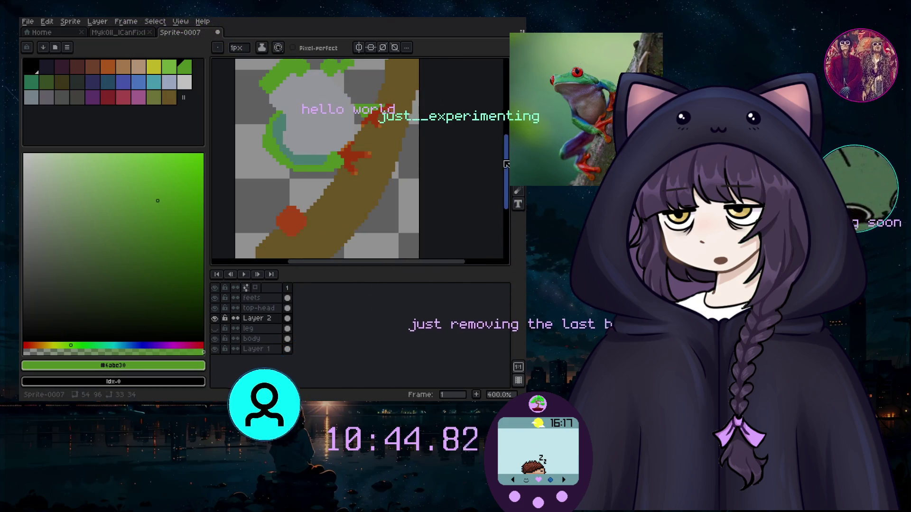
scroll(398, 144, "up", 1)
scroll(398, 144, "up", 1)
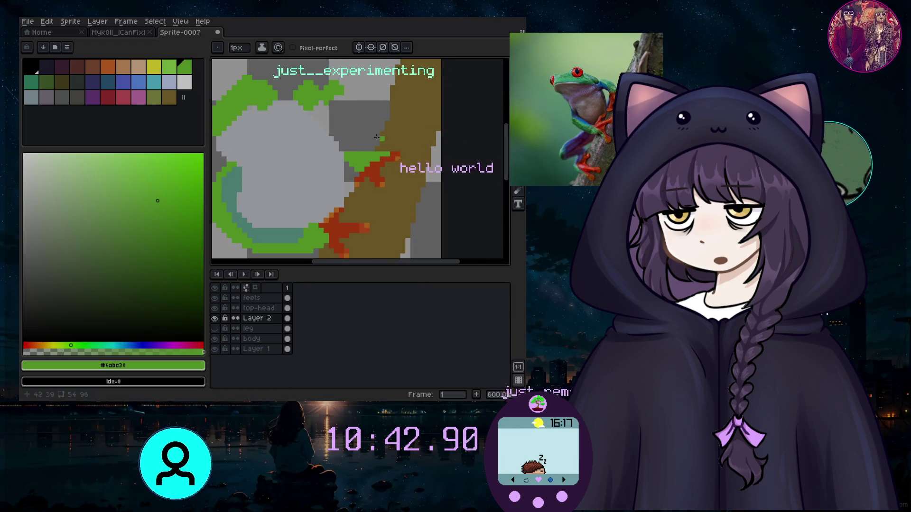
key("plus")
key("plus")
key("plus")
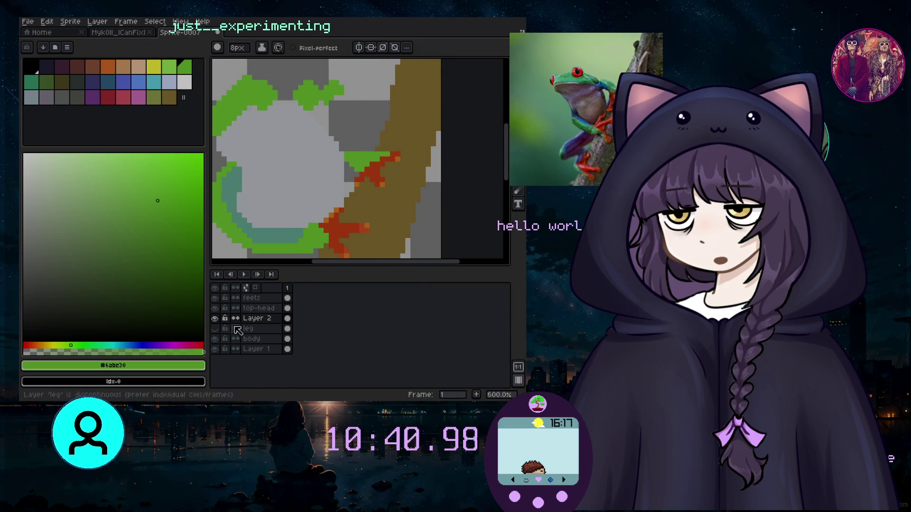
left_click(215, 329)
left_click(340, 116)
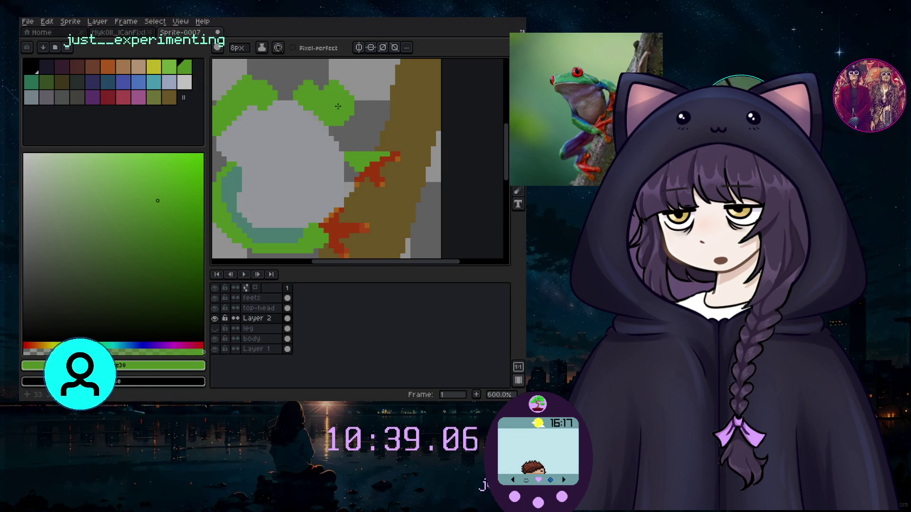
key("ctrl+z")
key("minus")
key("minus")
Paint a green arc over the grey body near the upper toe, erasing part of it.
left_click(343, 127)
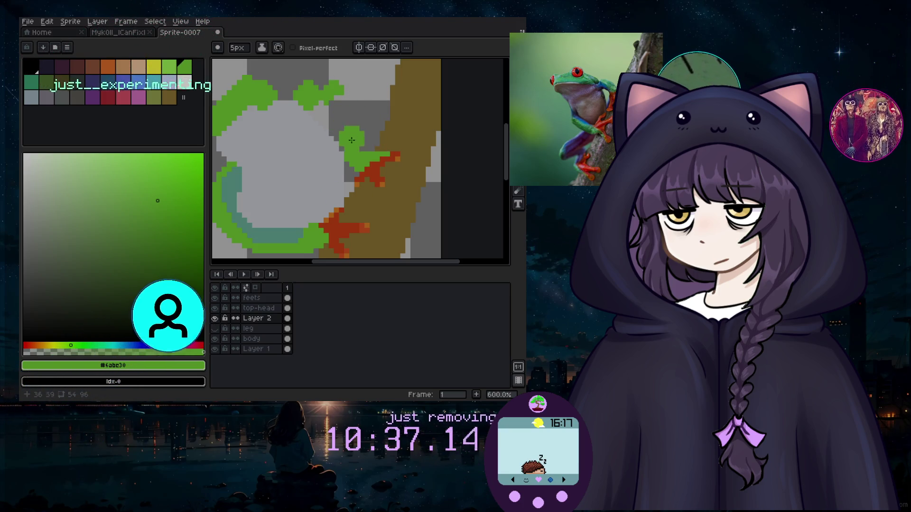
left_click_drag(354, 148, 361, 168)
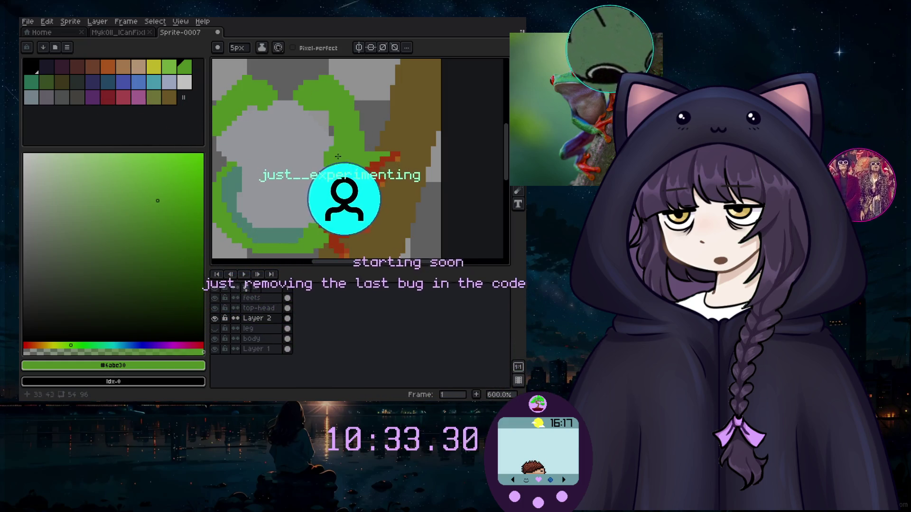
scroll(341, 116, "down", 2)
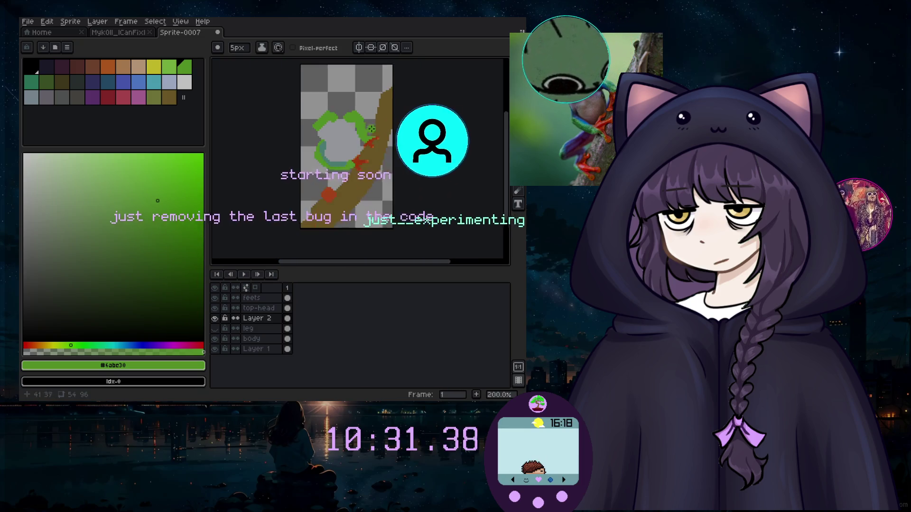
key("e")
scroll(353, 126, "up", 1)
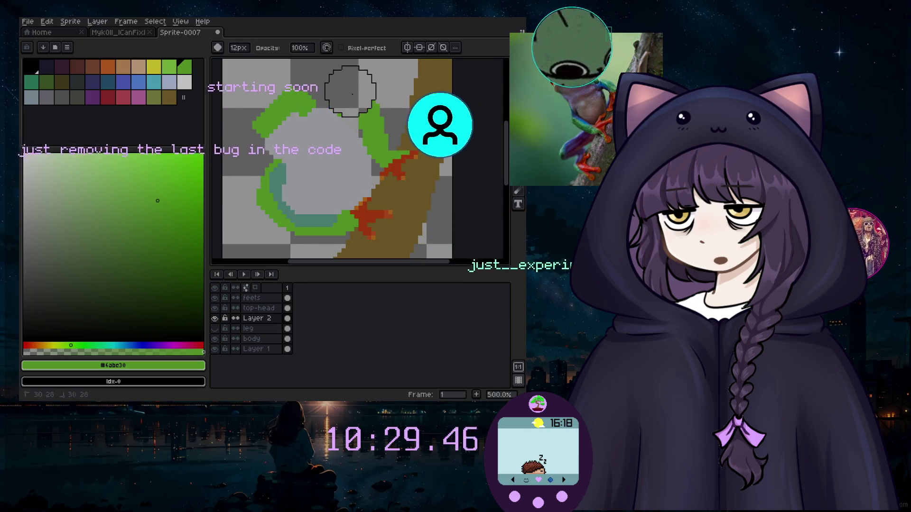
left_click(369, 112)
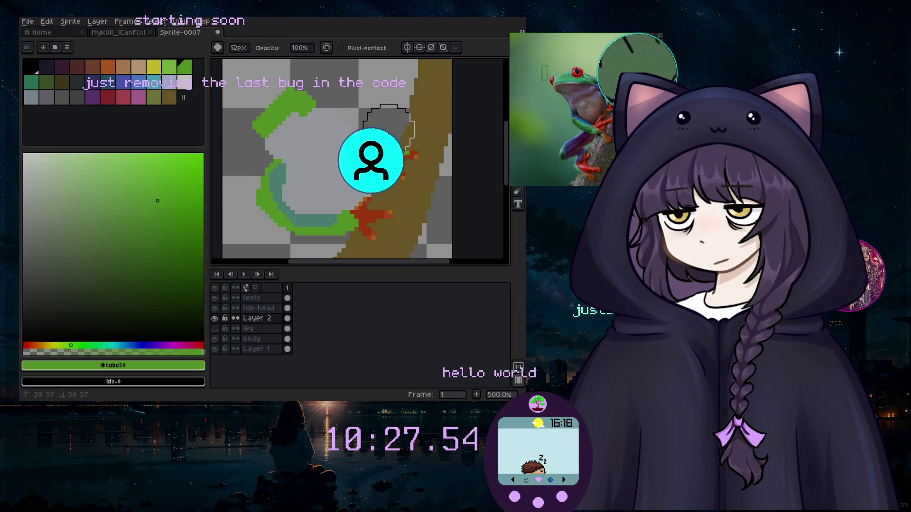
key("b")
Add a green blob beside the upper toe and try an up-left stroke, then undo it.
left_click(385, 154)
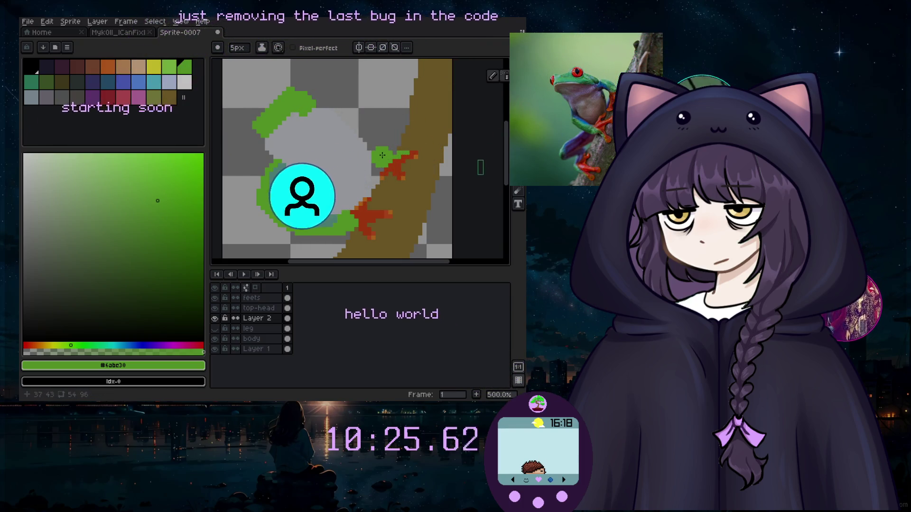
key("minus")
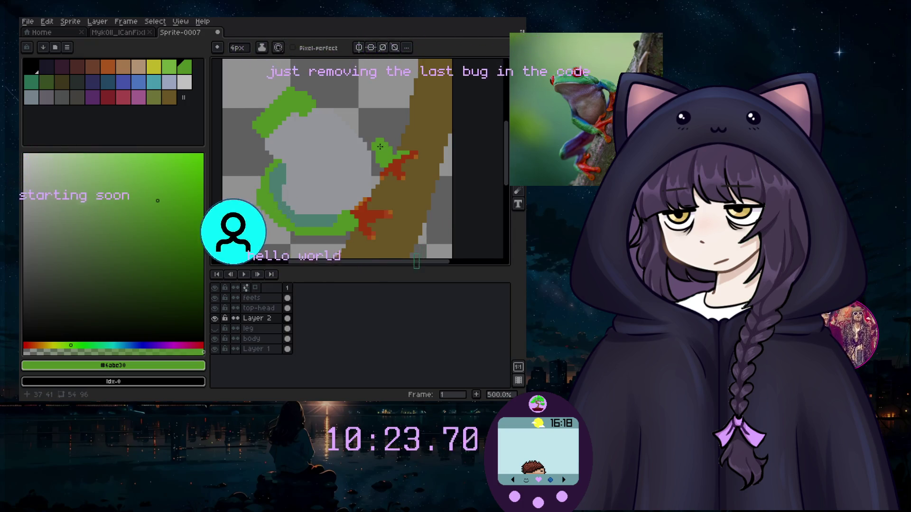
mouse_move(384, 147)
left_mouse_down()
mouse_move(368, 129)
mouse_move(337, 121)
left_mouse_up()
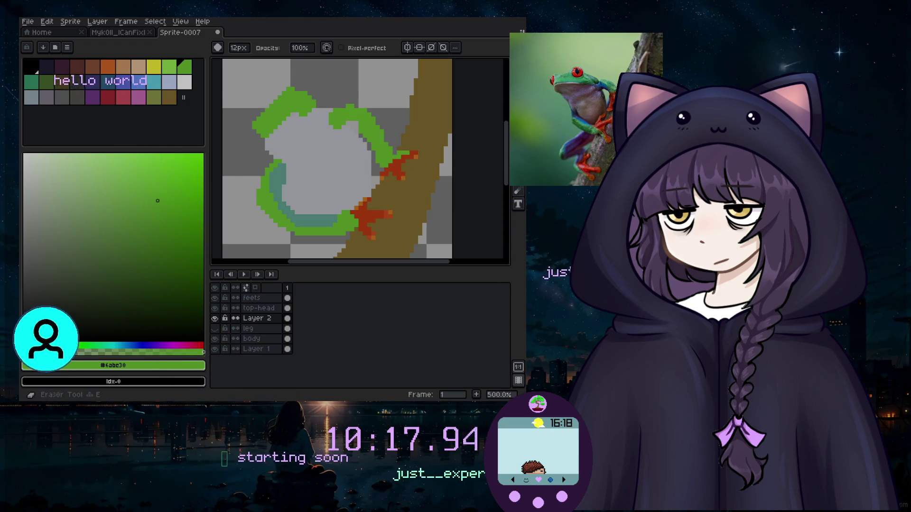
scroll(438, 161, "up", 2)
scroll(438, 161, "up", 2)
key("ctrl+z")
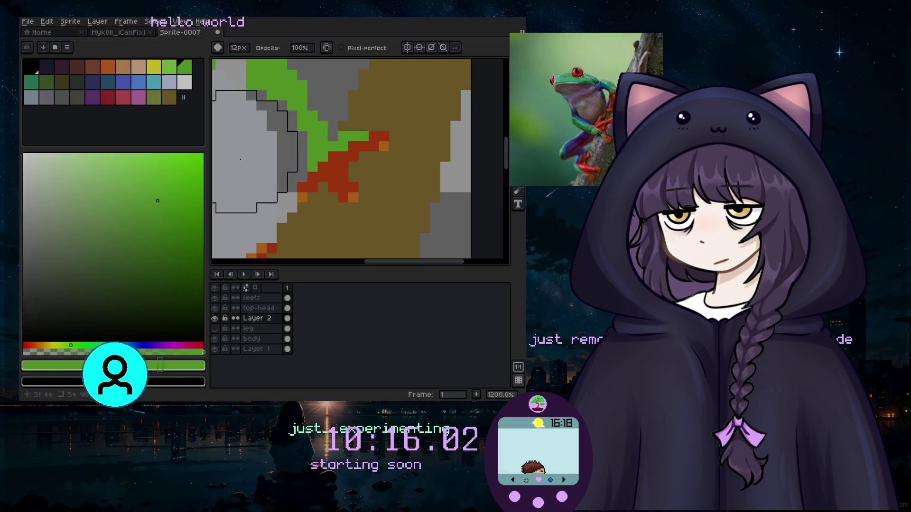
scroll(215, 165, "down", 2)
Eyedrop the muted teal from the inner arc as the drawing colour.
key("shift+b")
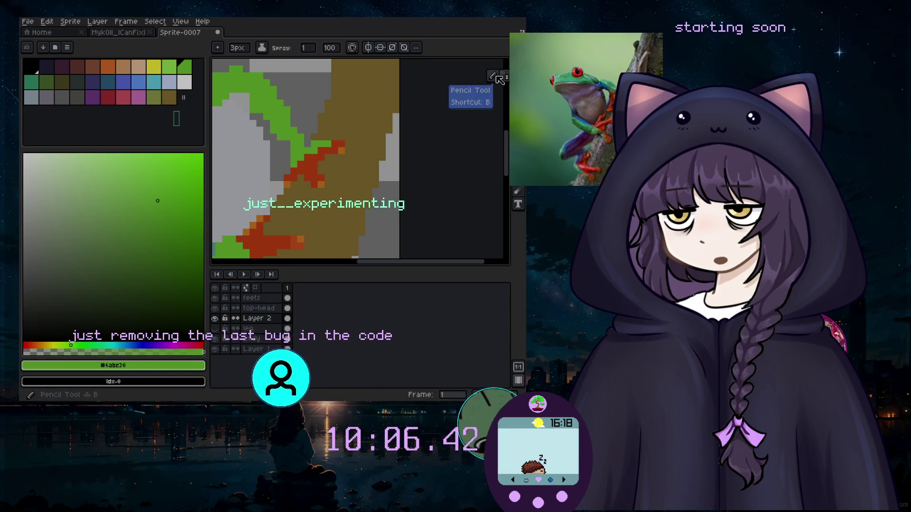
left_click(496, 77)
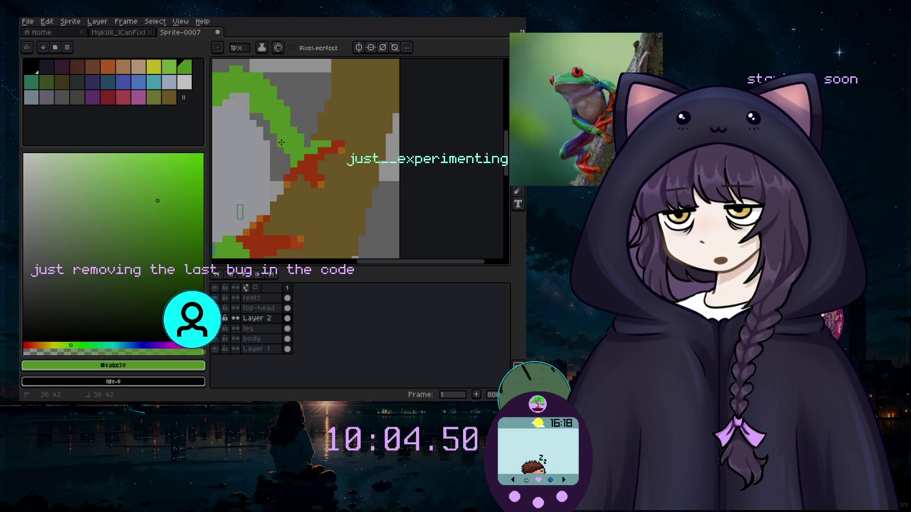
scroll(320, 154, "down", 1)
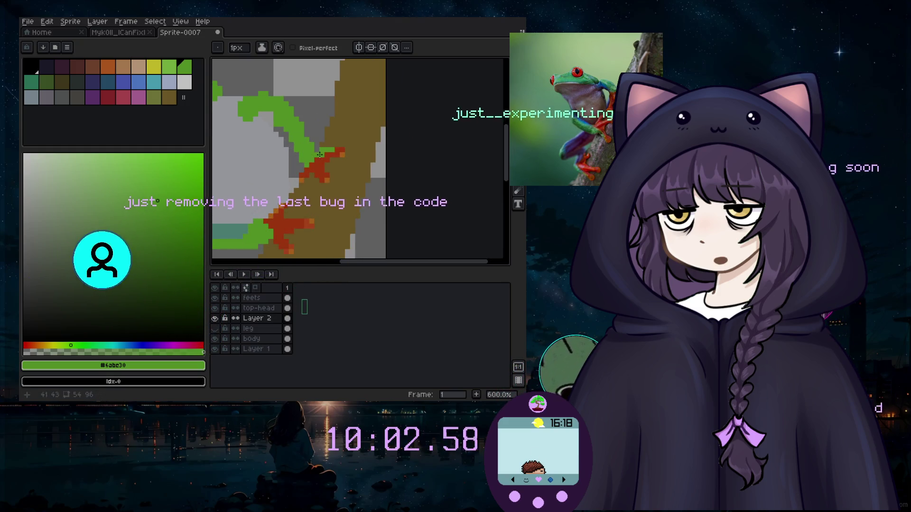
left_click_drag(361, 267, 333, 266)
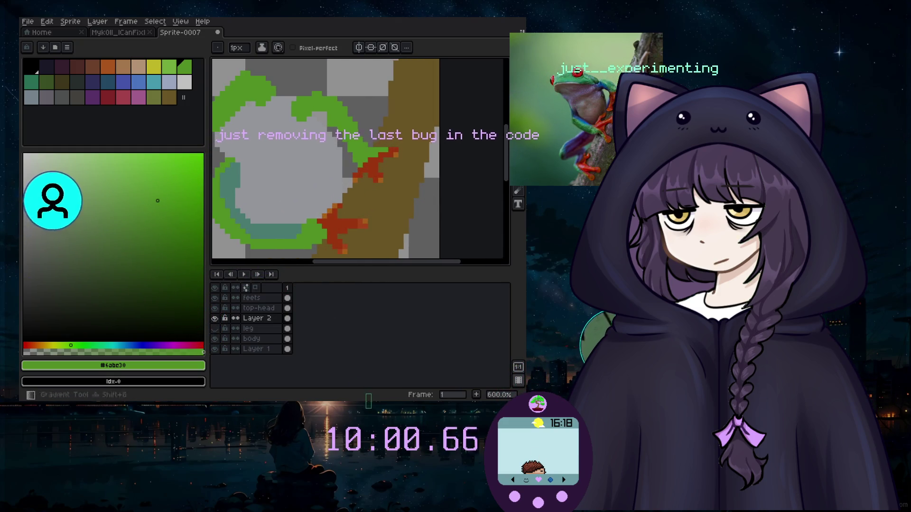
key("i")
left_click(228, 199)
Undo the teal paint on the selected green outline and clear the selection.
key("b")
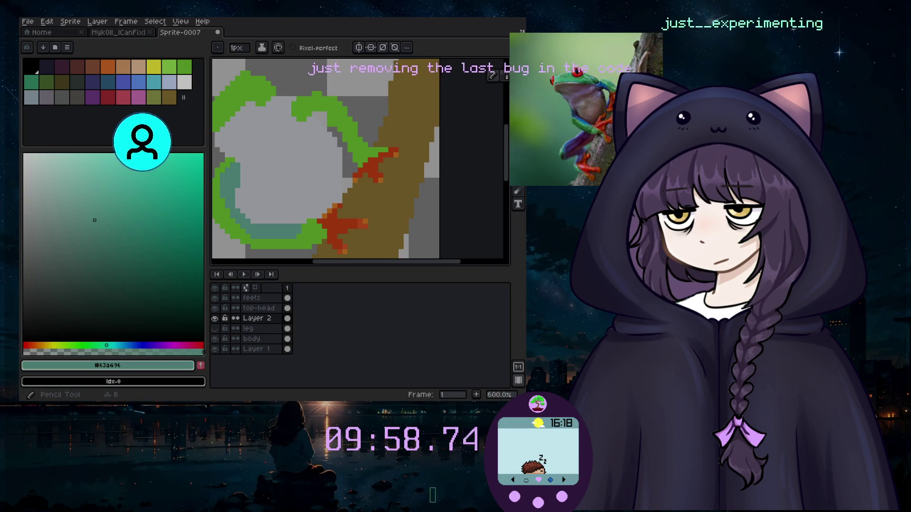
left_click(272, 320, "ctrl")
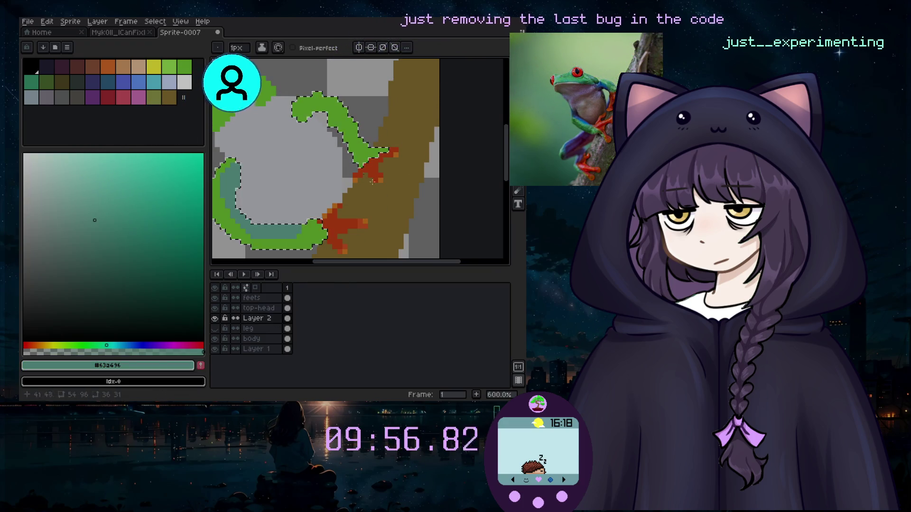
left_click(341, 153)
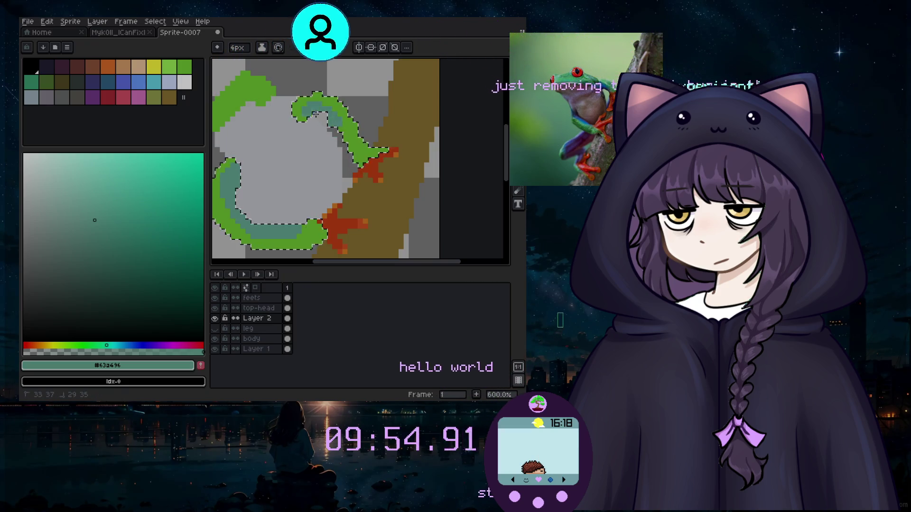
key("ctrl+z")
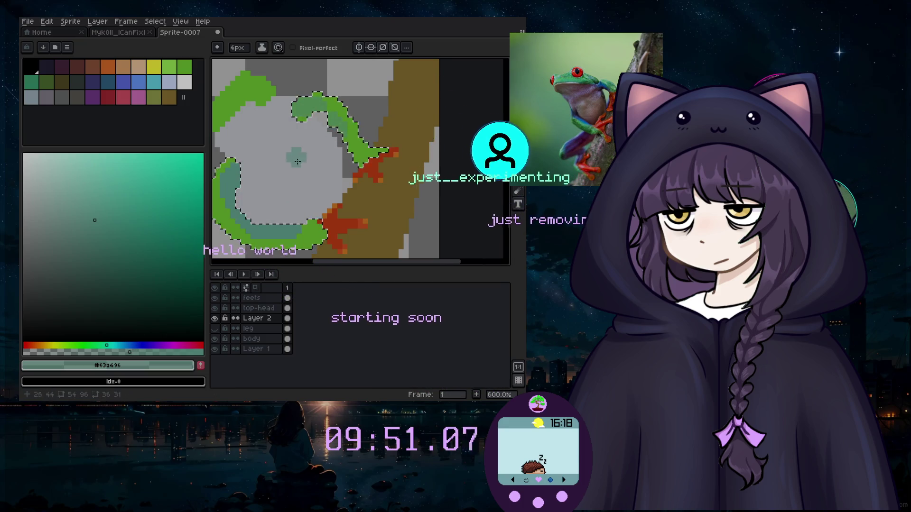
key("ctrl+d")
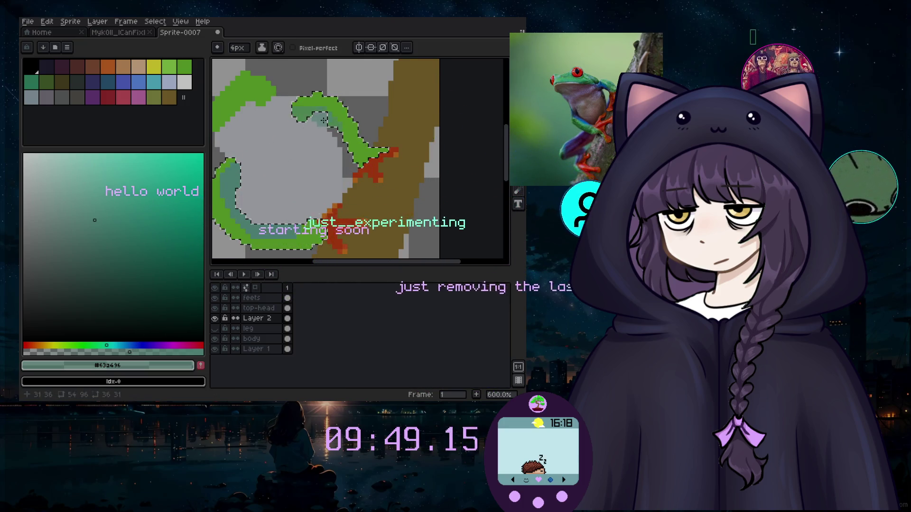
Switch to the eraser and create a new empty layer from the Layer menu.
scroll(332, 192, "down", 2)
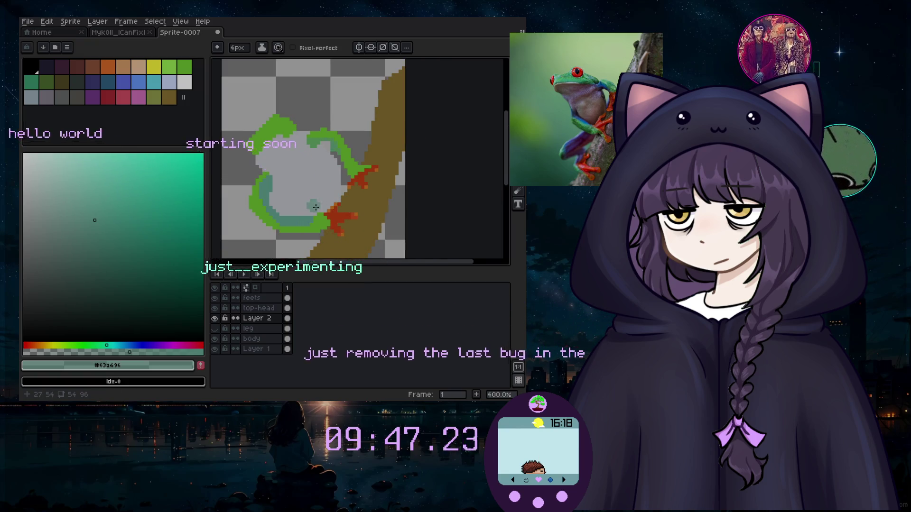
key("e")
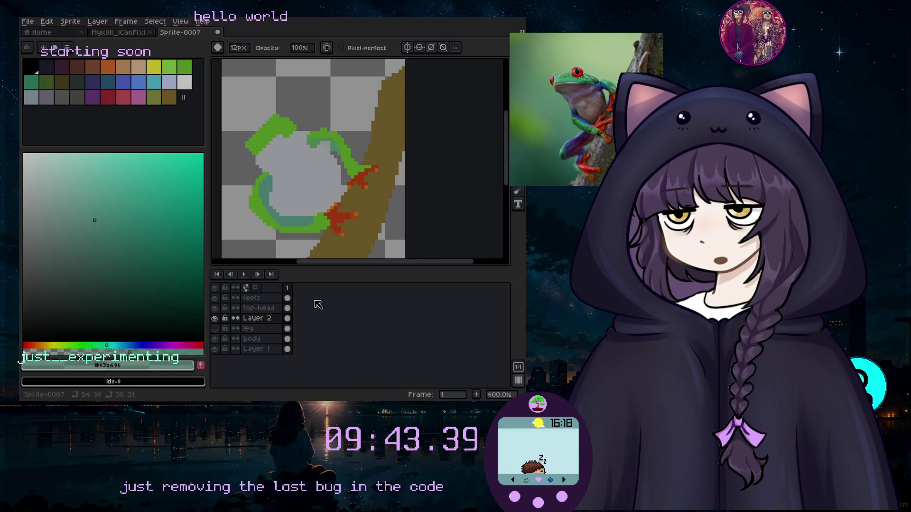
left_click(97, 22)
mouse_move(109, 73)
left_click(190, 72)
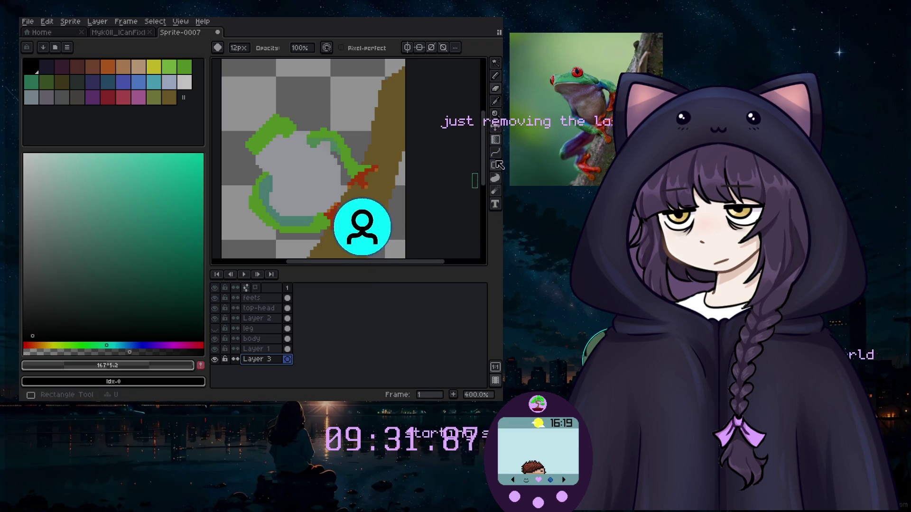
Paint-bucket fill Layer 3 with dark grey, then erase a bit of the grey body near the toes.
left_click_drag(495, 139, 485, 145)
left_click(325, 127)
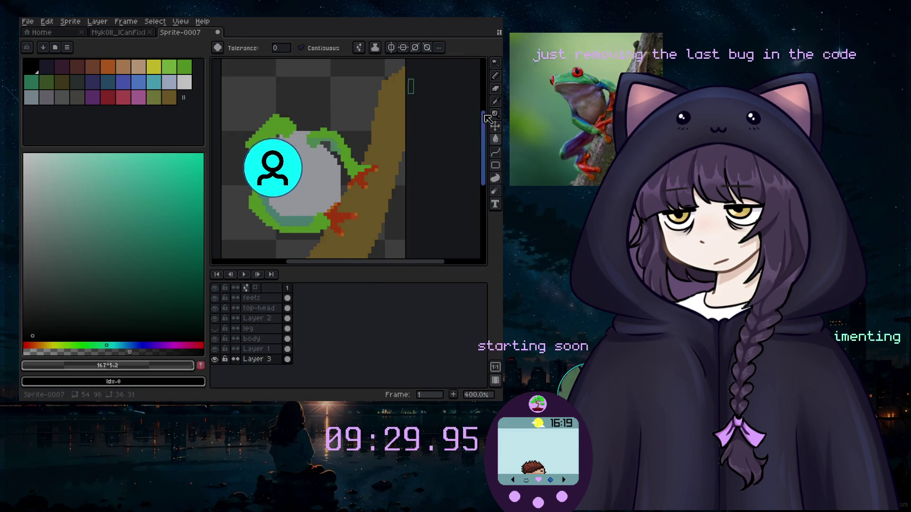
left_click(495, 90)
scroll(325, 193, "up", 1)
scroll(374, 189, "up", 1)
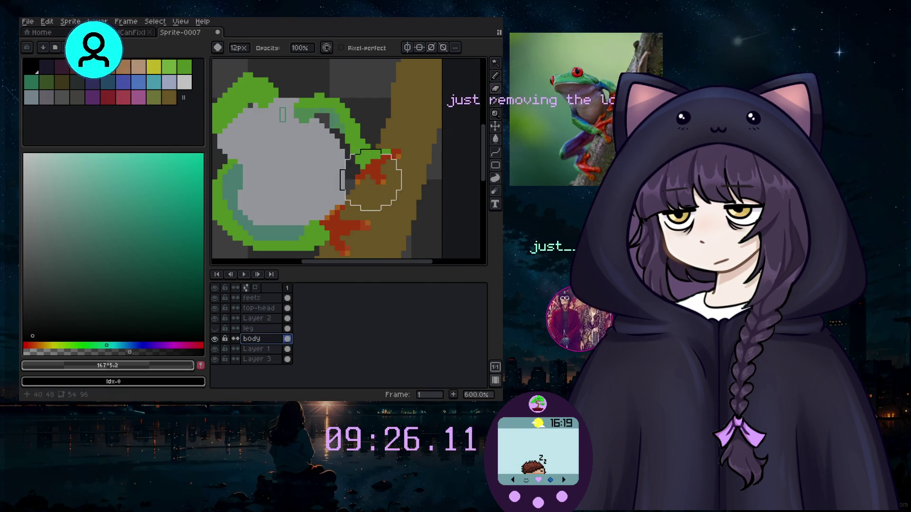
left_click_drag(372, 187, 366, 173)
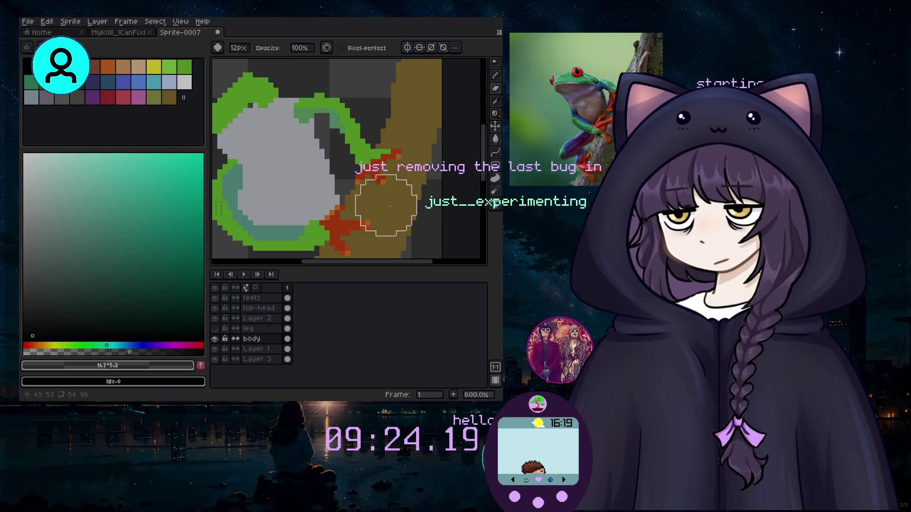
left_click(496, 63)
left_click(274, 318)
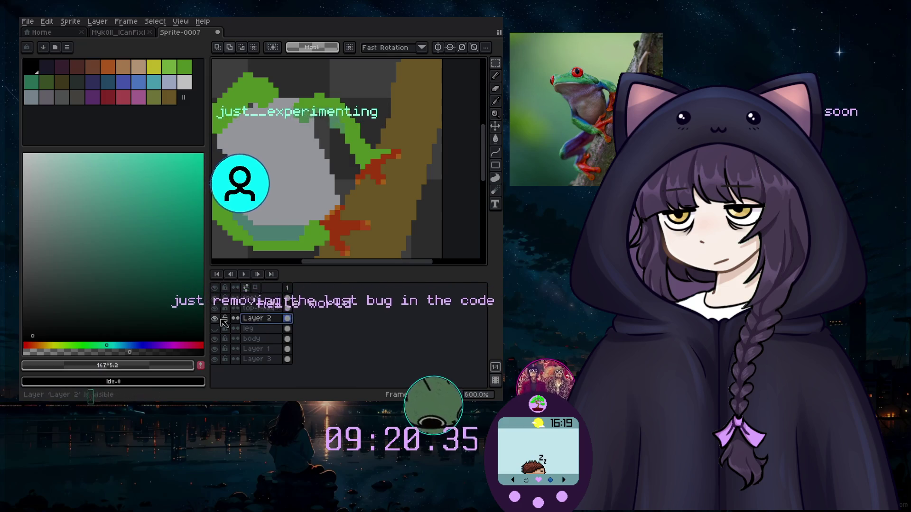
Marquee-select the green hook on Layer 2 and move it down and to the right.
left_click_drag(285, 86, 388, 179)
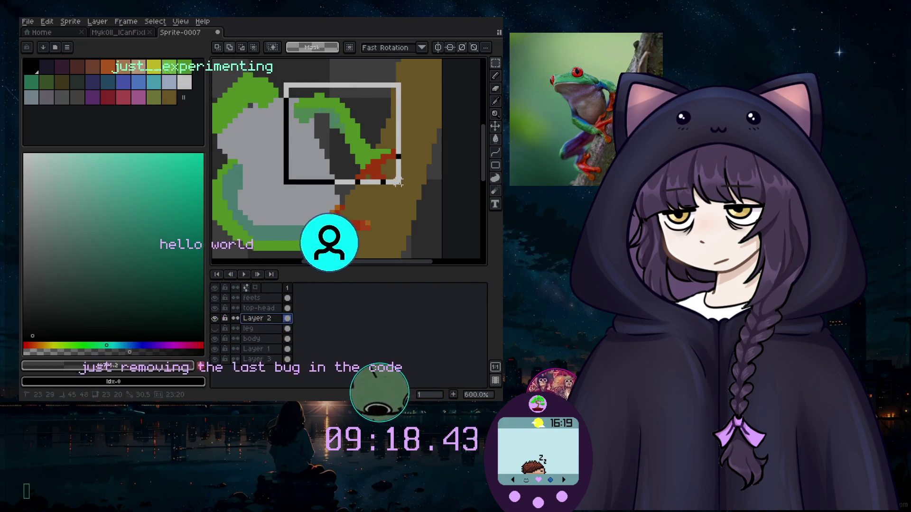
left_click_drag(350, 130, 360, 161)
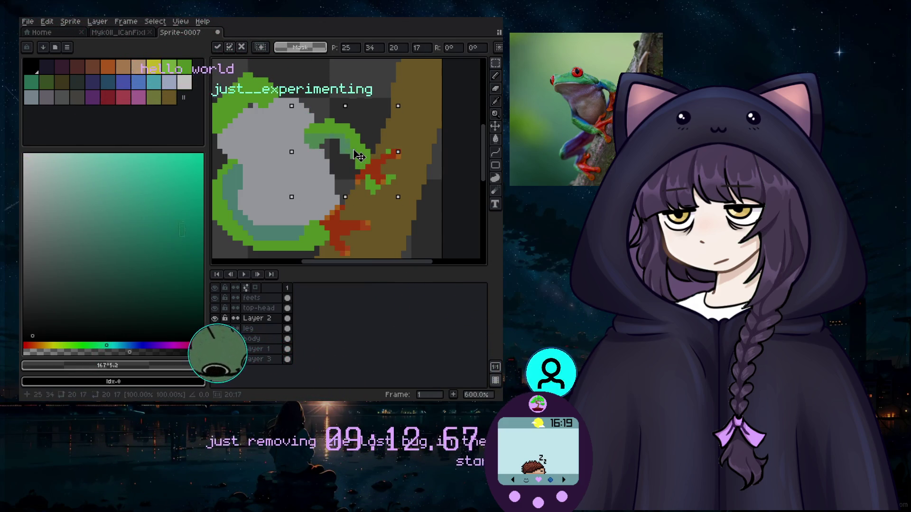
key("b")
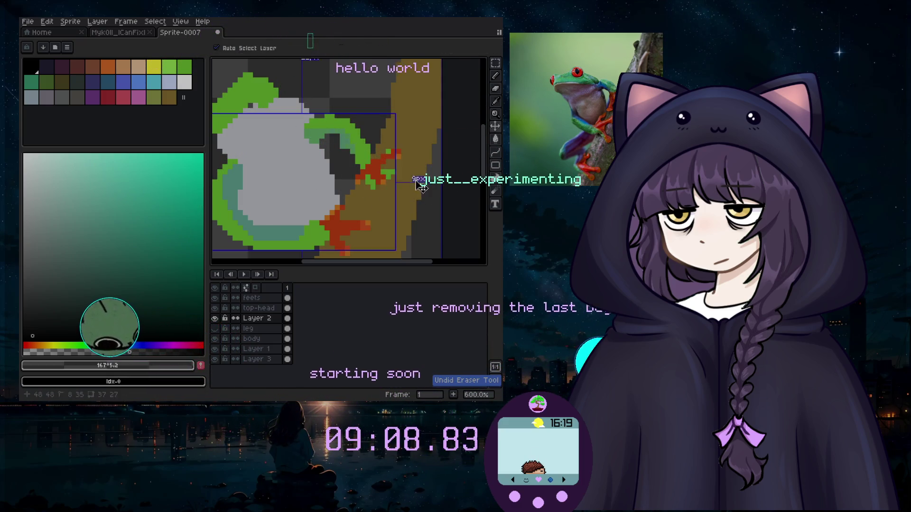
key("ctrl+y")
key("ctrl+z")
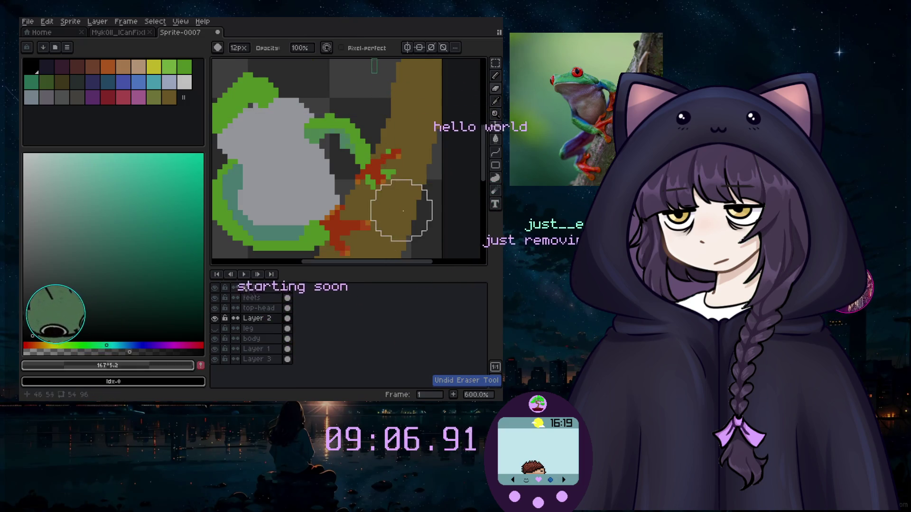
Erase the stray pixels at the sprite's left edge.
scroll(425, 212, "down", 4)
scroll(379, 234, "up", 4)
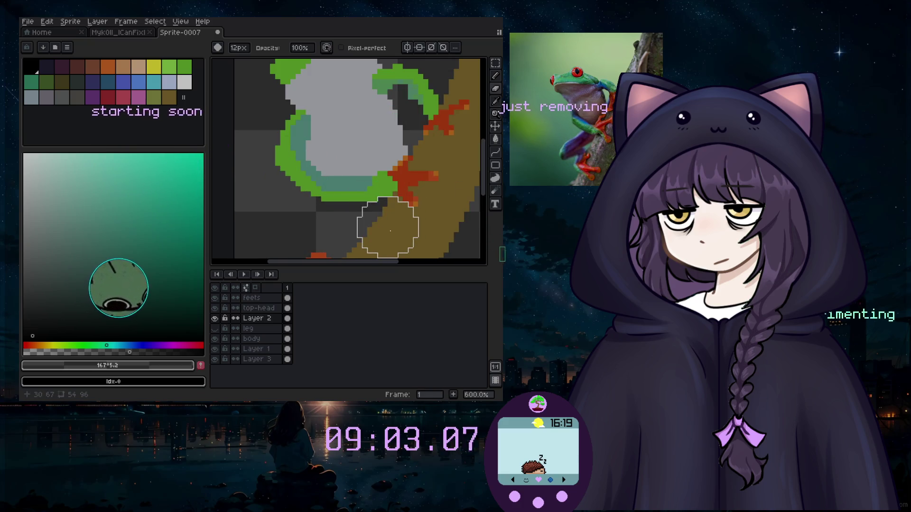
scroll(423, 226, "down", 3)
scroll(346, 224, "up", 2)
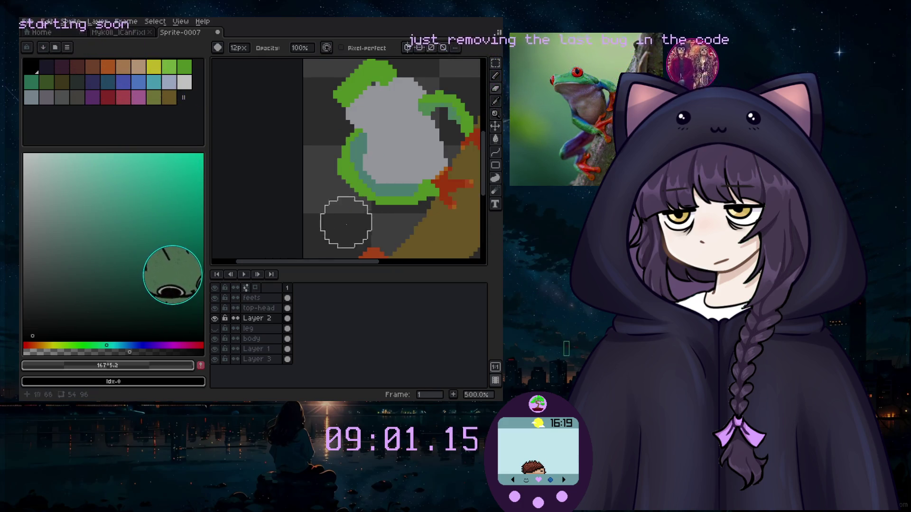
left_click(333, 133)
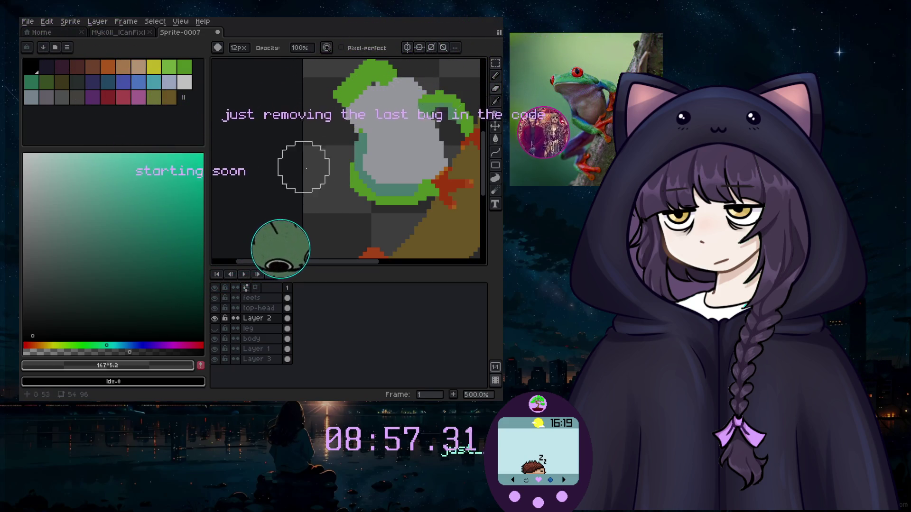
scroll(318, 190, "down", 3)
scroll(295, 203, "up", 3)
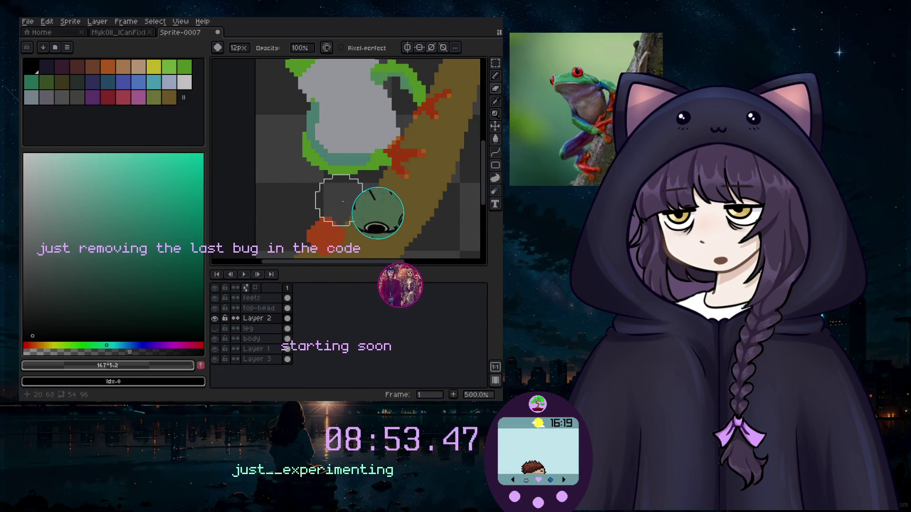
Sample the frog's green, show the leg layer, and extend the green hind leg down-left.
key("i")
left_click(355, 164)
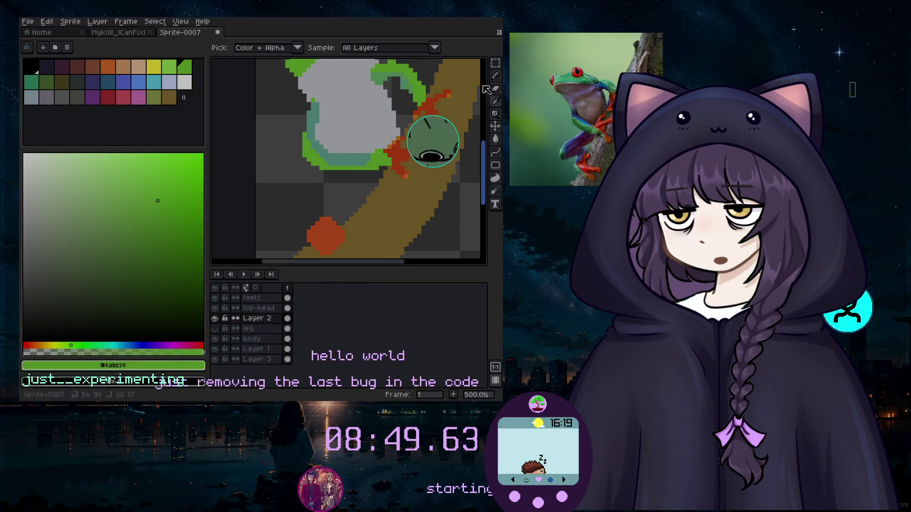
left_click(495, 76)
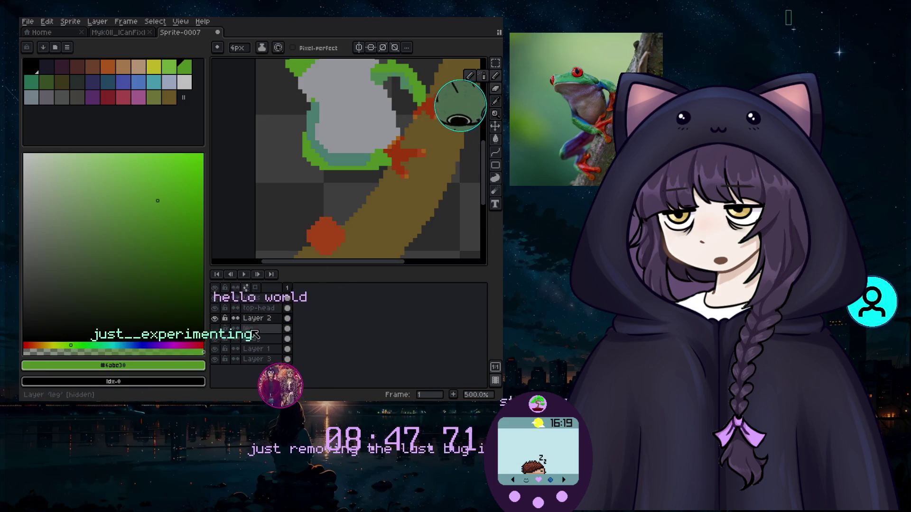
left_click(216, 332)
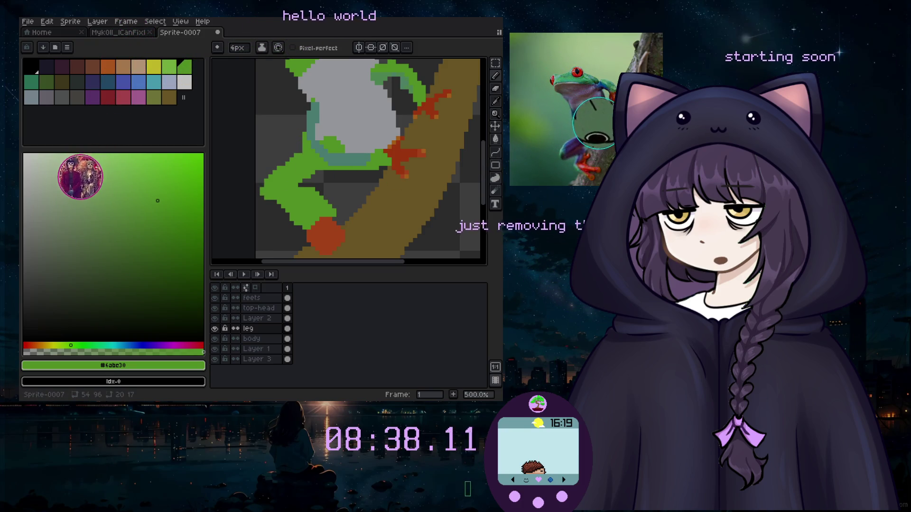
key("e")
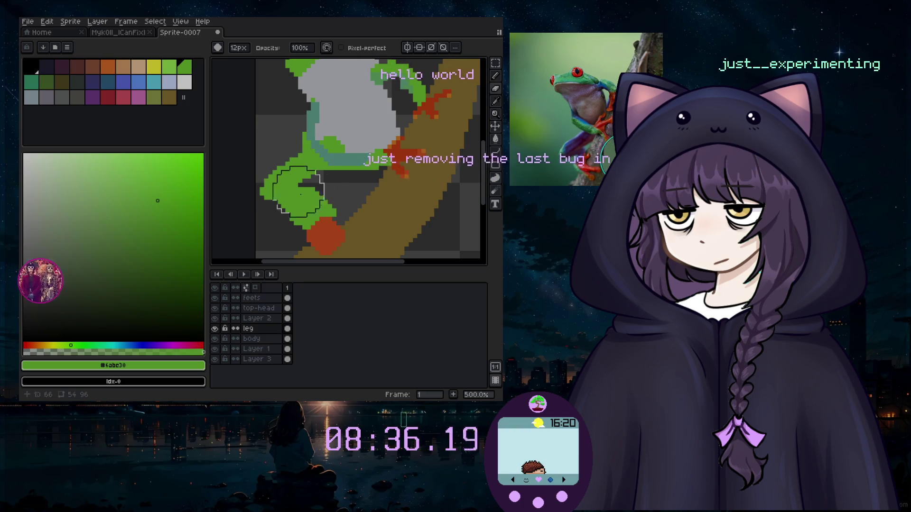
scroll(361, 171, "down", 2)
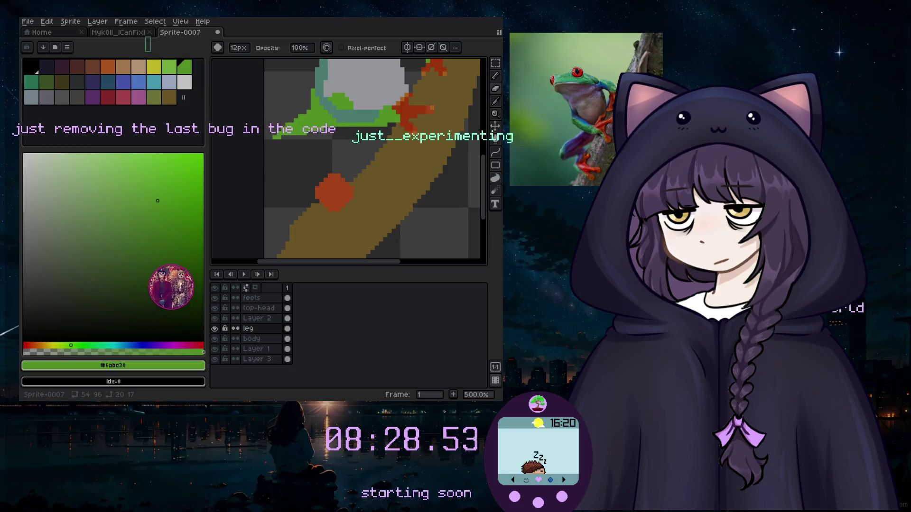
key("b")
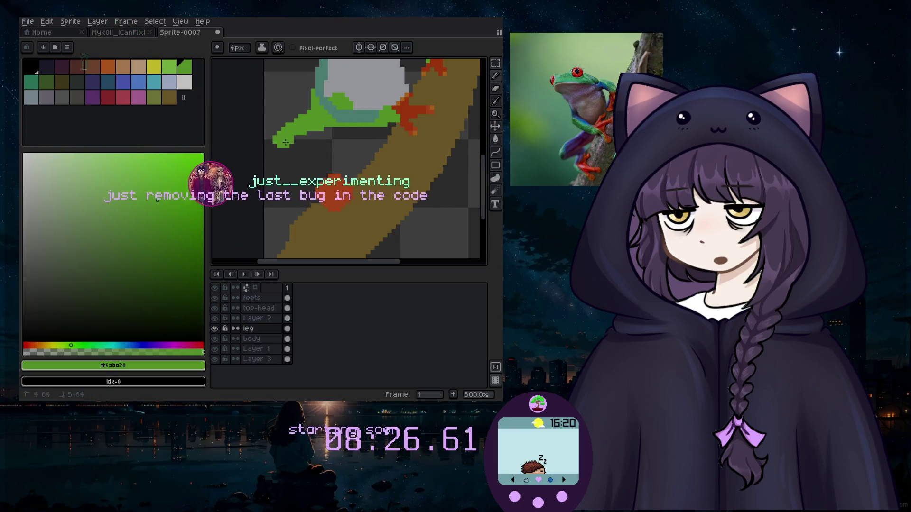
mouse_move(284, 147)
left_mouse_down()
mouse_move(278, 164)
mouse_move(292, 151)
mouse_move(276, 164)
left_mouse_up()
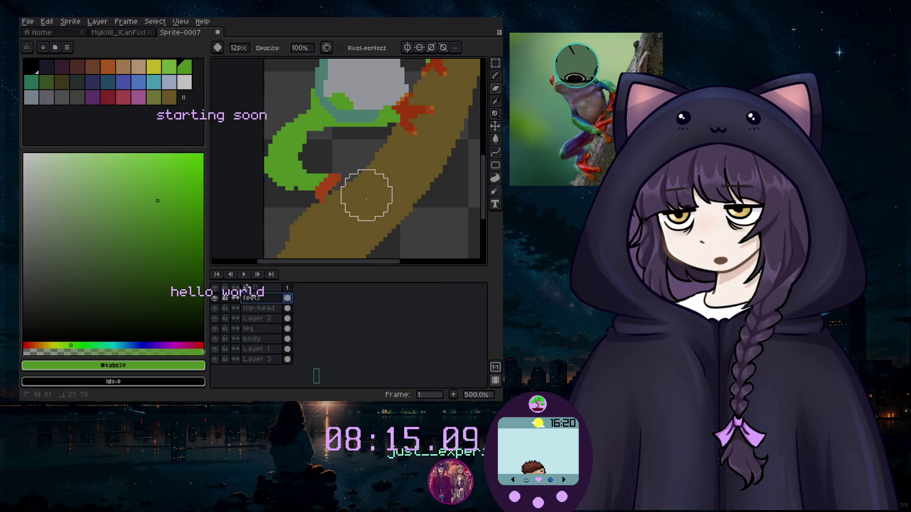
left_click(496, 77)
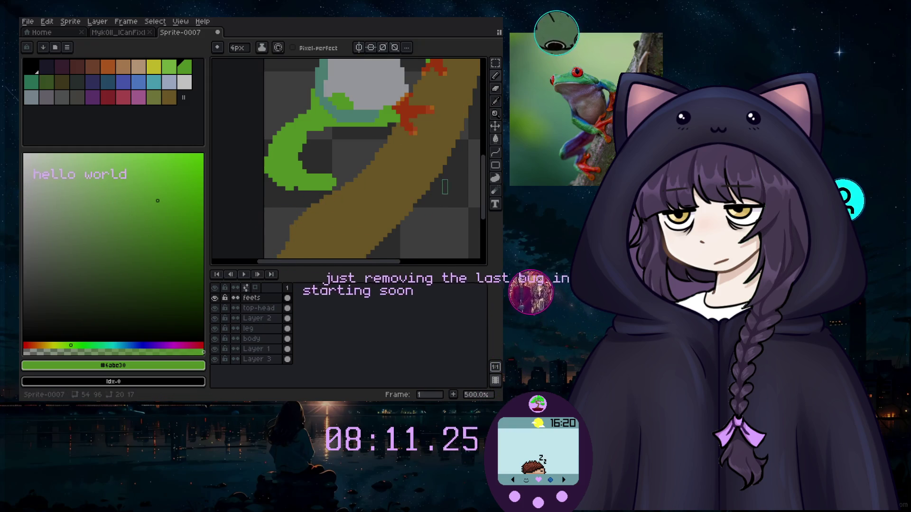
With a larger brush, paint red-orange toe dots and a toe block on the branch.
left_click(414, 113, "alt")
key("plus")
key("plus")
key("plus")
left_click(343, 184)
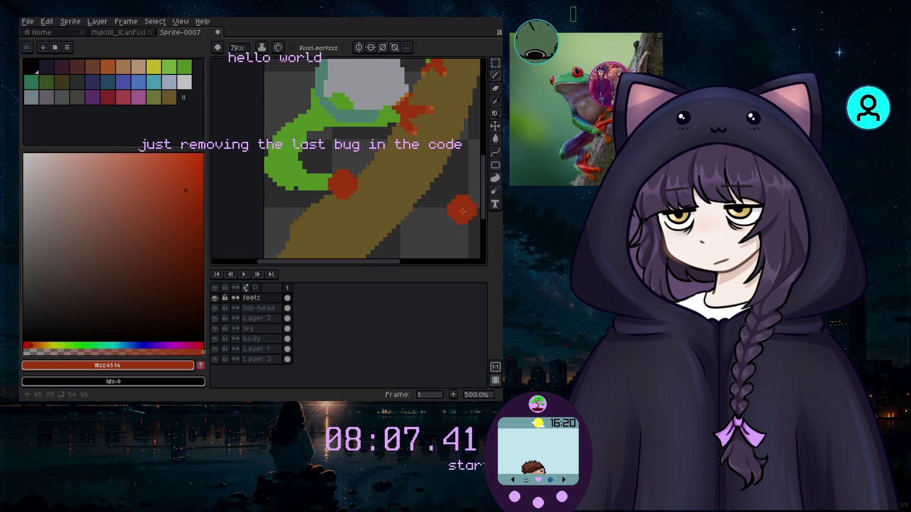
left_click(430, 110, "alt")
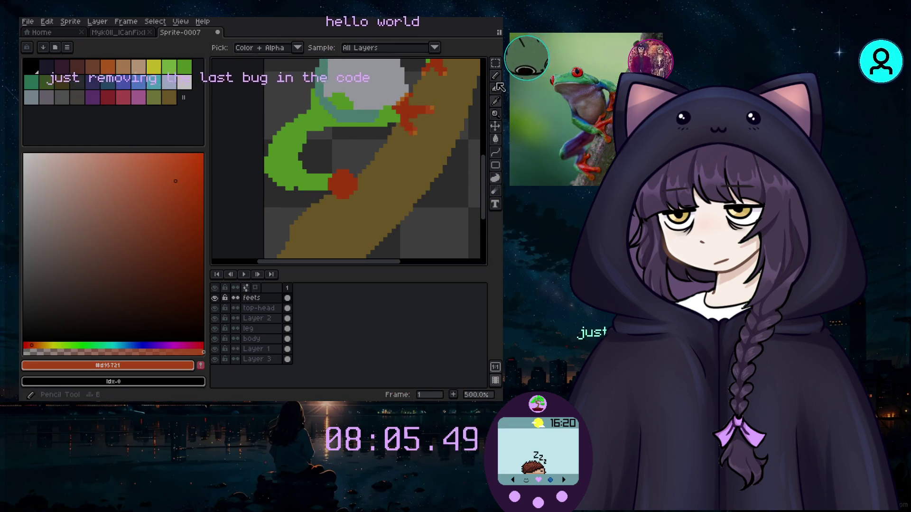
scroll(363, 208, "up", 2)
left_click(363, 209)
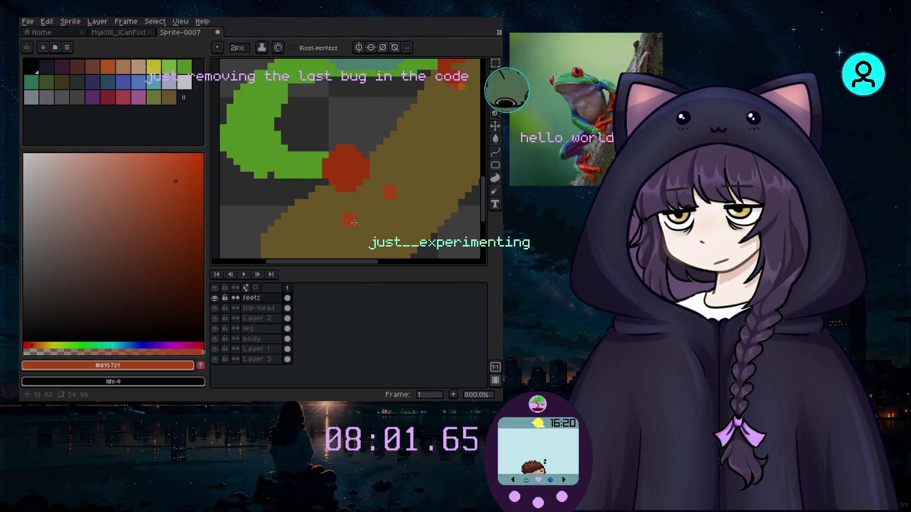
key("ctrl+z")
left_click(366, 203)
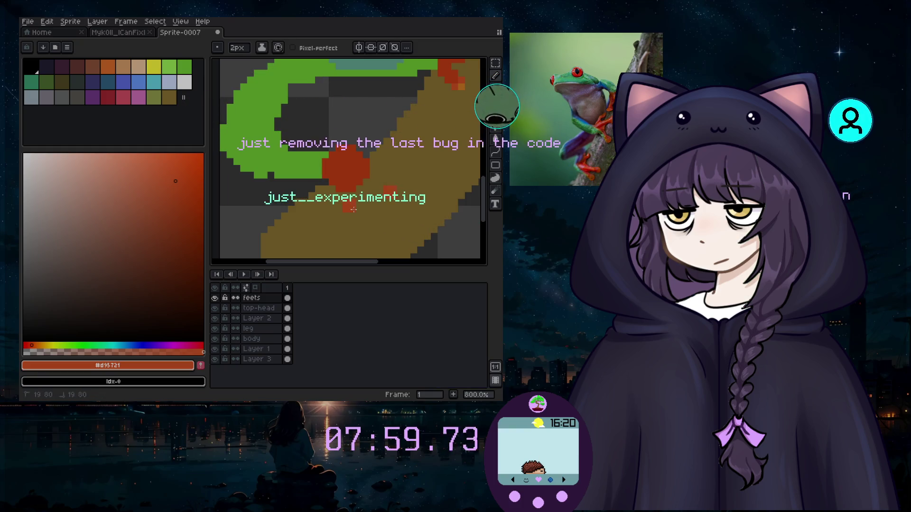
left_click(395, 162)
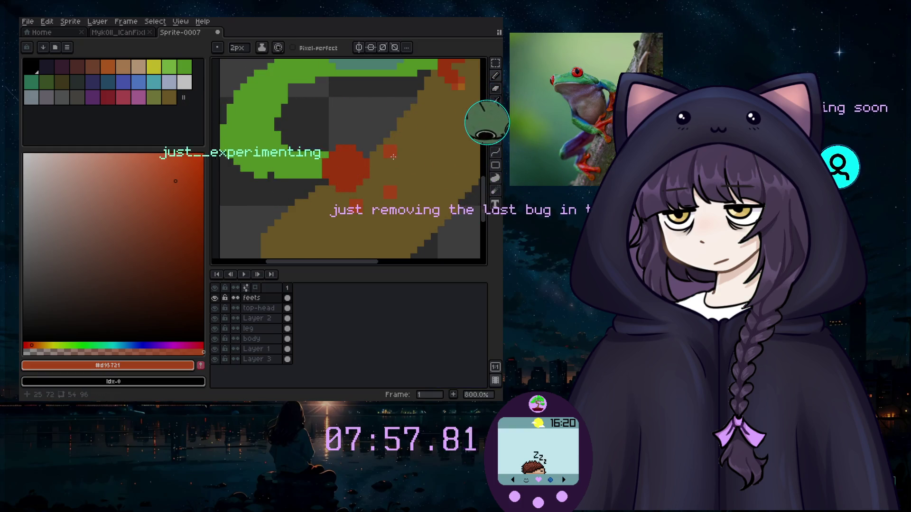
Add a darker #cc4514 toe pixel and spray lighter #d95721 speckles around the toes.
left_click(496, 109)
left_click(347, 162)
key("b")
left_click(394, 146)
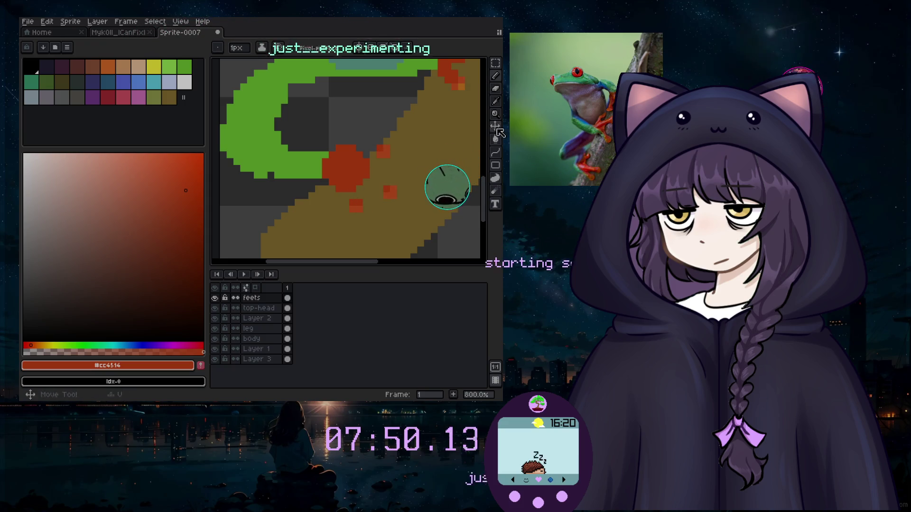
left_click(496, 105)
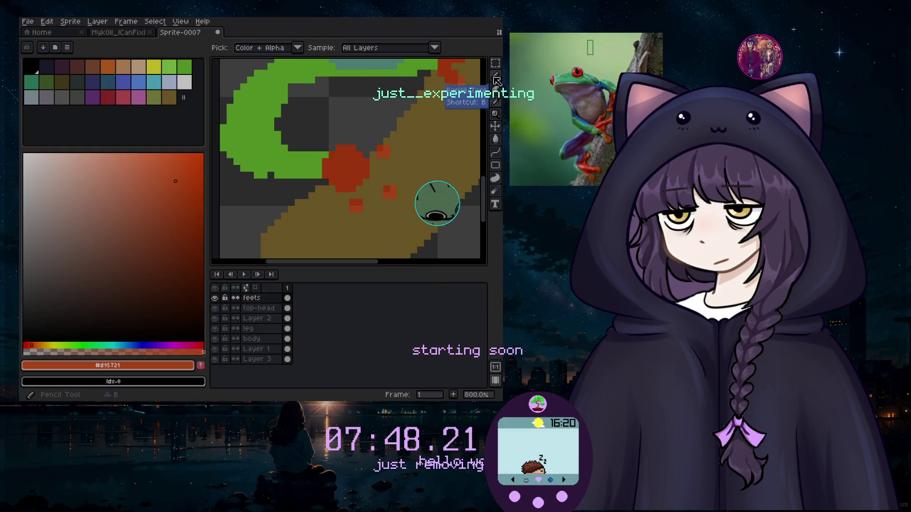
key("shift+b")
left_click(397, 186)
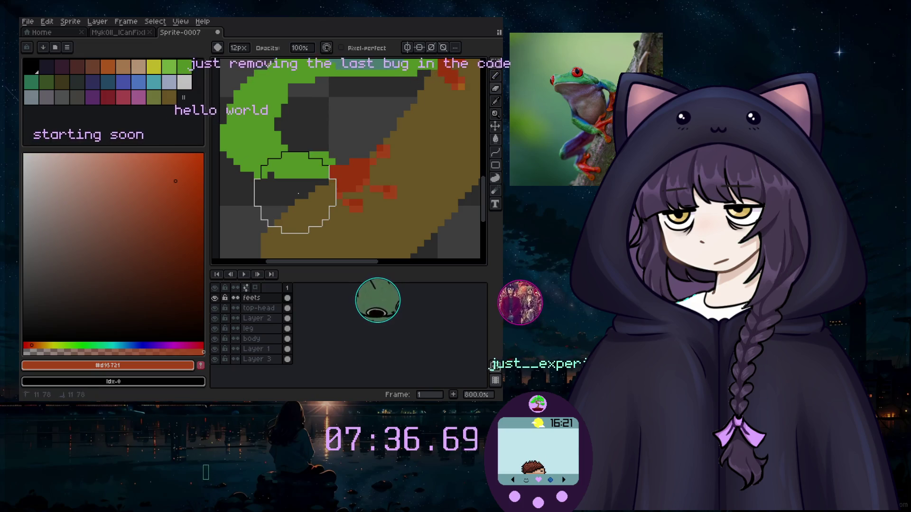
scroll(325, 183, "right", 3)
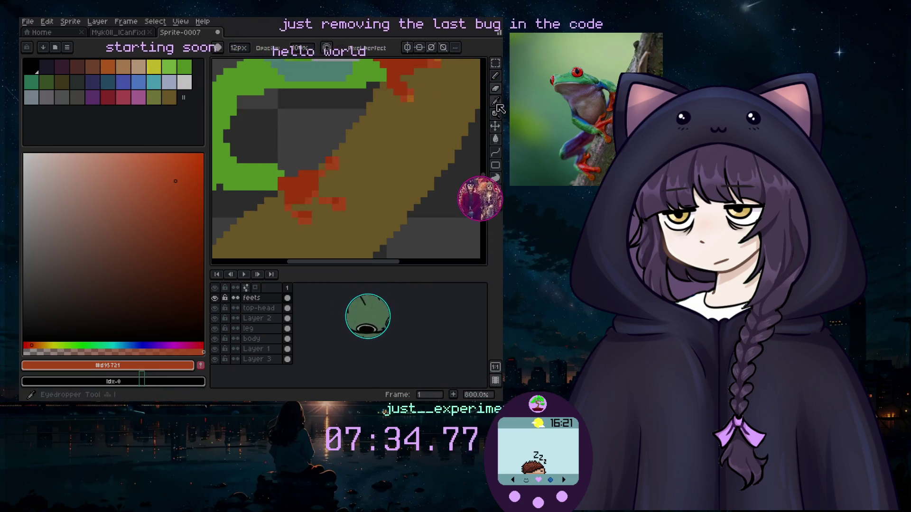
Sample the frog's green #6abe30 and return to the single-pixel pencil.
left_click(495, 112)
left_click(266, 167)
key("b")
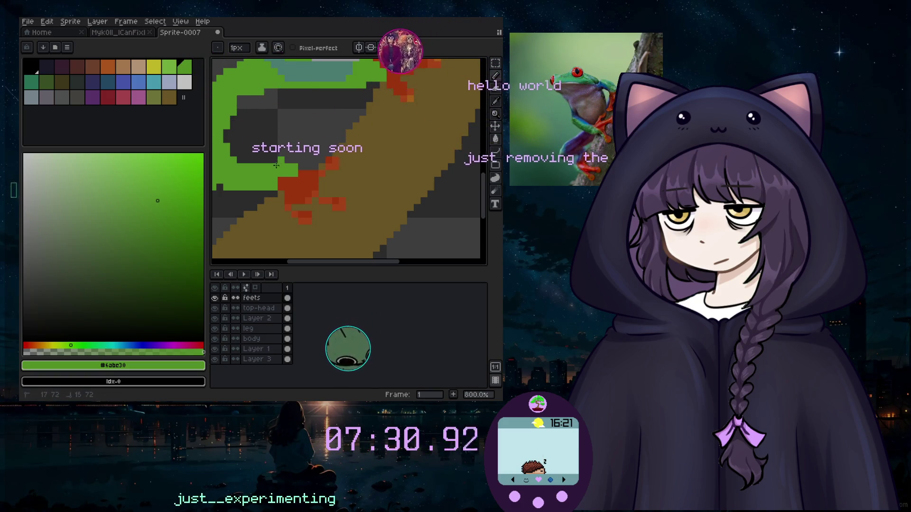
scroll(295, 165, "down", 3)
scroll(256, 168, "up", 1)
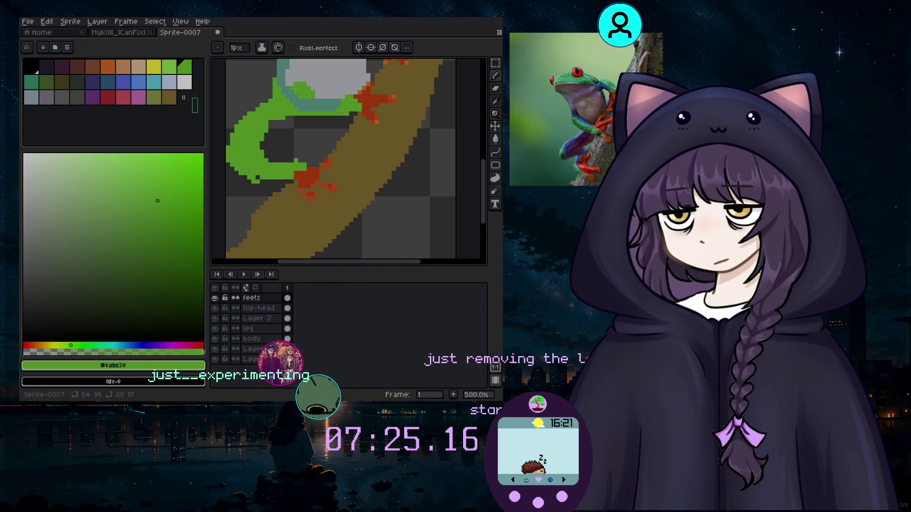
scroll(257, 135, "down", 2)
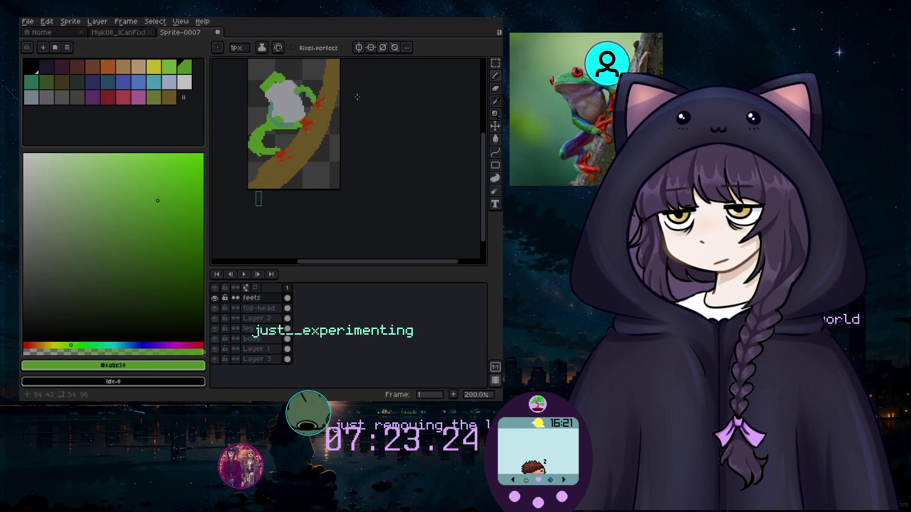
Choose dark red #d22222 from the palette as the eye colour.
left_click_drag(365, 265, 336, 265)
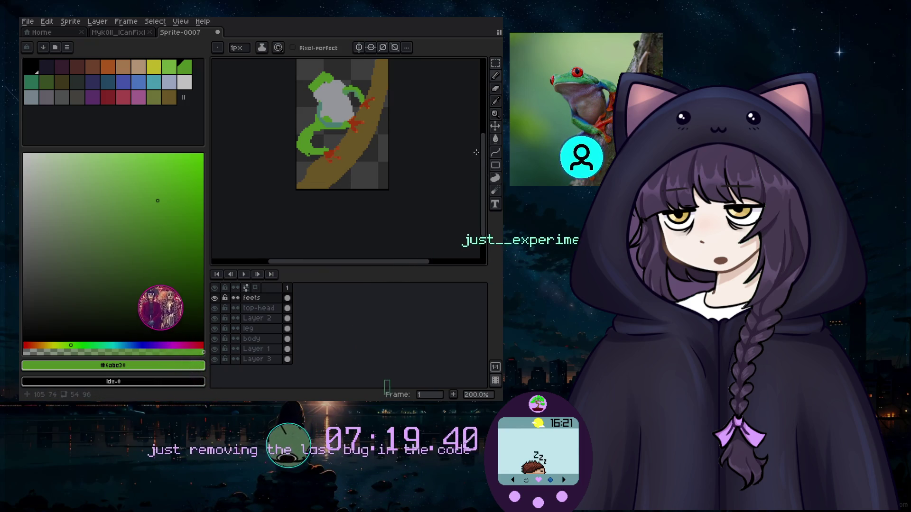
left_click_drag(486, 158, 483, 140)
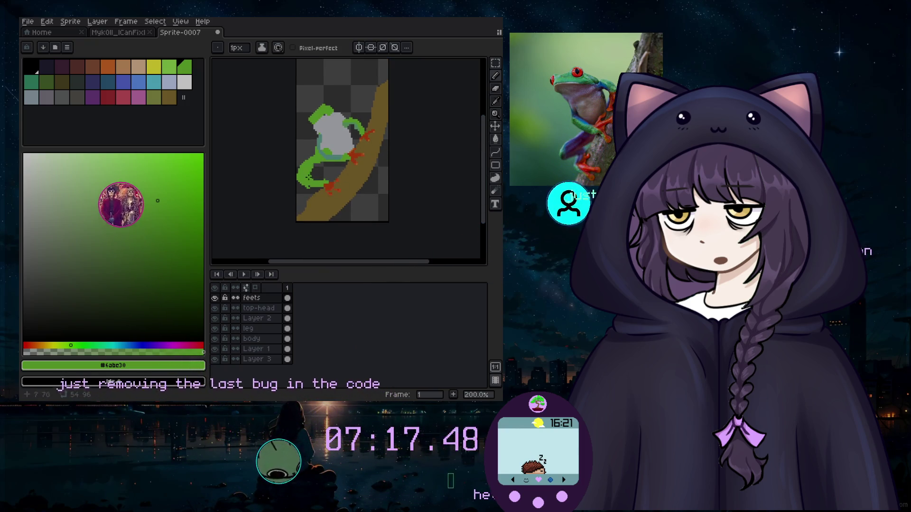
scroll(308, 177, "up", 1)
scroll(309, 177, "up", 2)
scroll(309, 177, "up", 1)
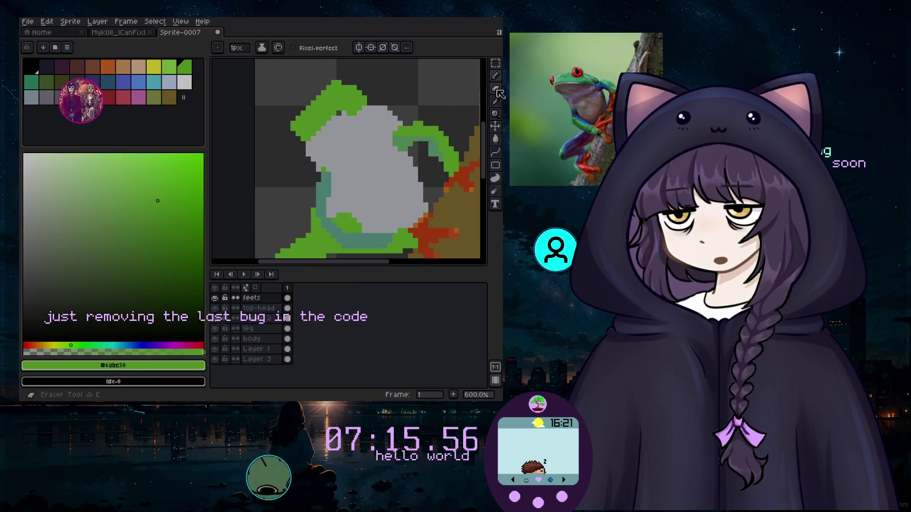
left_click(495, 101)
left_click(463, 178)
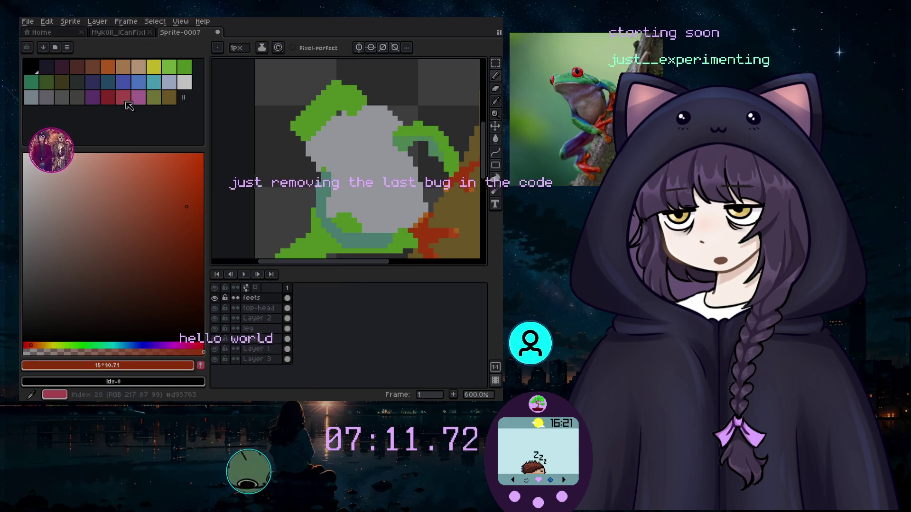
left_click(108, 97)
Dab two red eyes on top of the frog's head with a one-size-smaller brush.
left_click(193, 172)
left_click(331, 79)
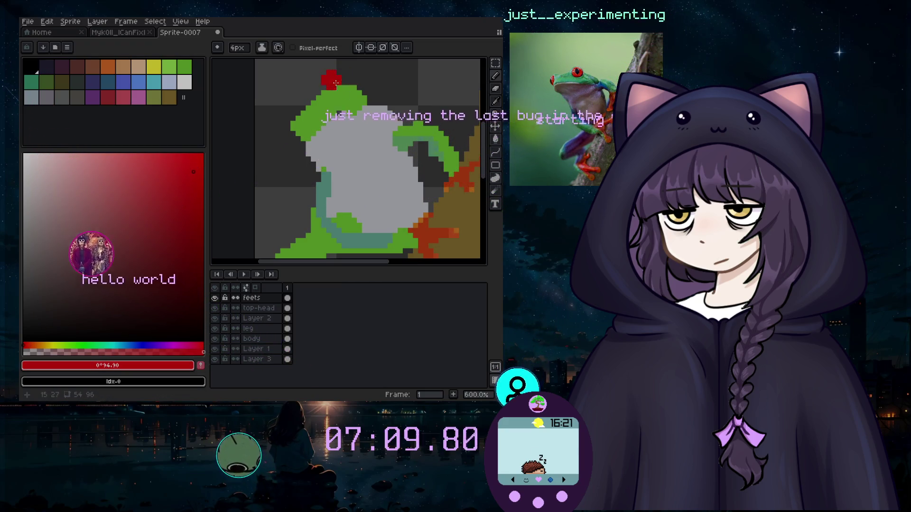
key("ctrl+z")
key("minus")
left_click(344, 86)
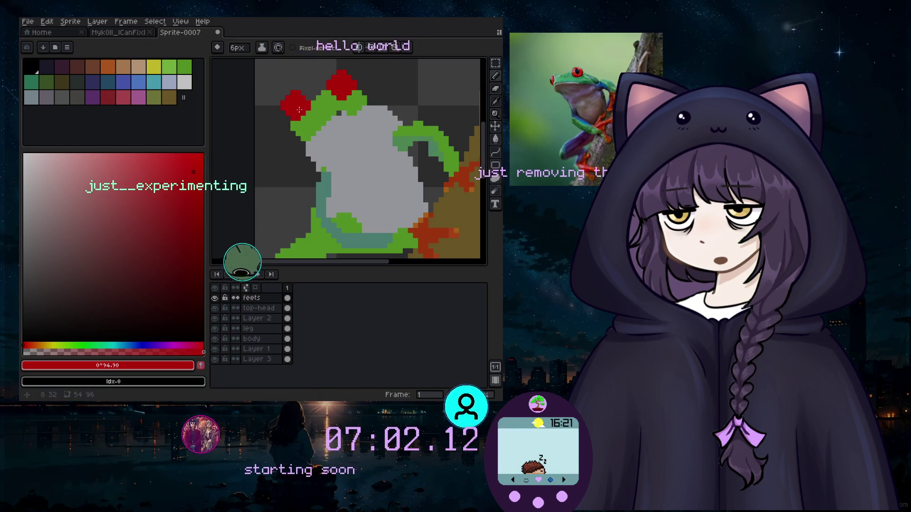
left_click(295, 126)
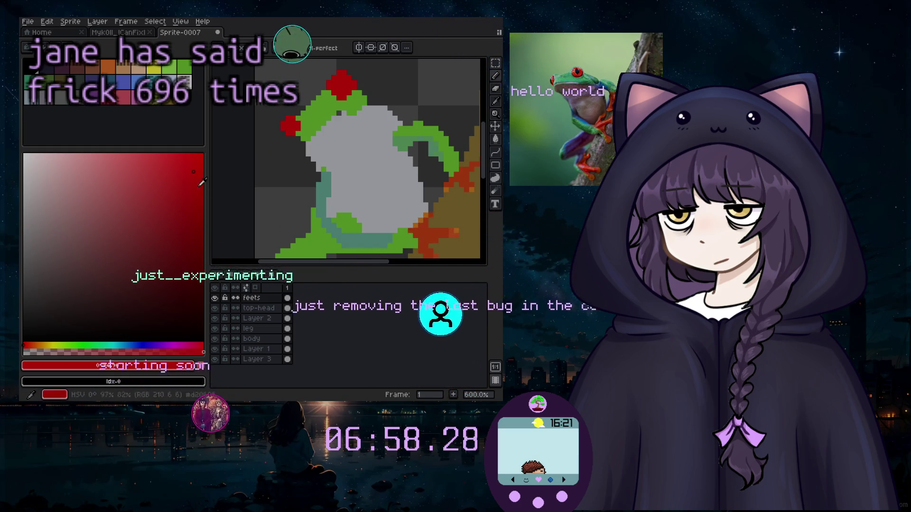
Dot black pupil pixels into the red eyes.
left_click(306, 97, "alt")
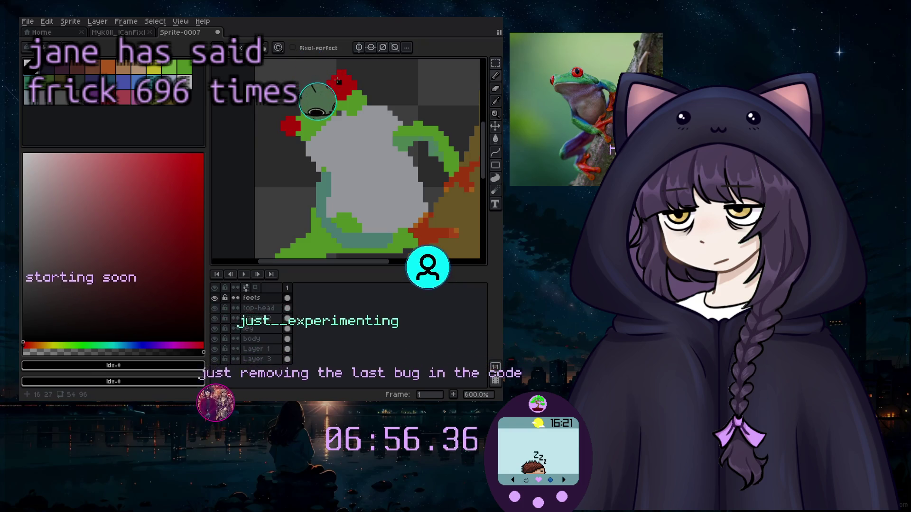
scroll(337, 83, "up", 4)
left_click(319, 95)
left_click(333, 108)
left_click(332, 95)
scroll(332, 126, "down", 3)
scroll(332, 126, "down", 1)
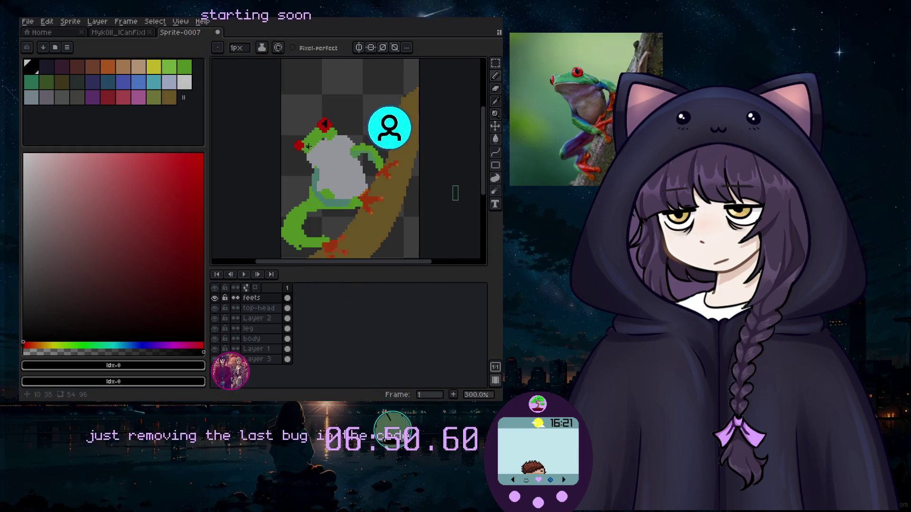
scroll(300, 131, "up", 2)
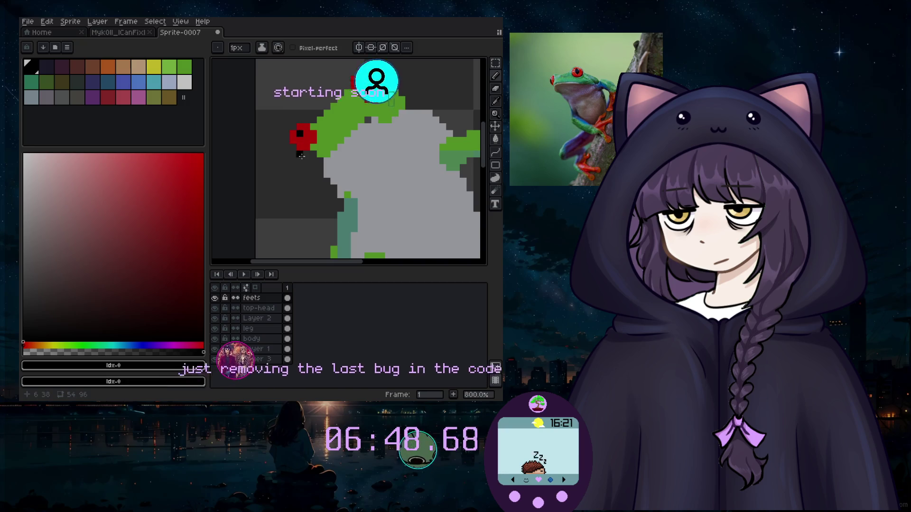
Sample the belly's light grey #c3c7cd and shift it to a darker bluish tone.
scroll(301, 143, "down", 2)
scroll(314, 157, "down", 3)
scroll(327, 170, "up", 3)
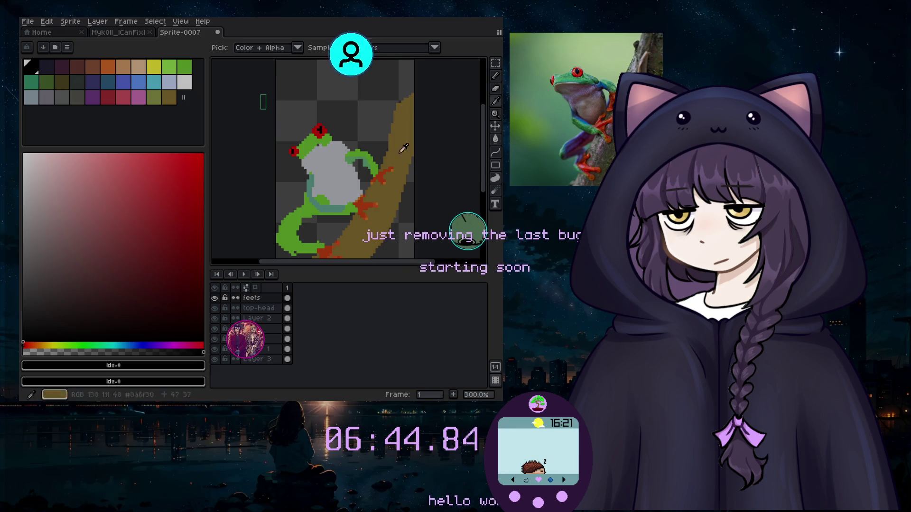
left_click(332, 171, "alt")
left_click(38, 252)
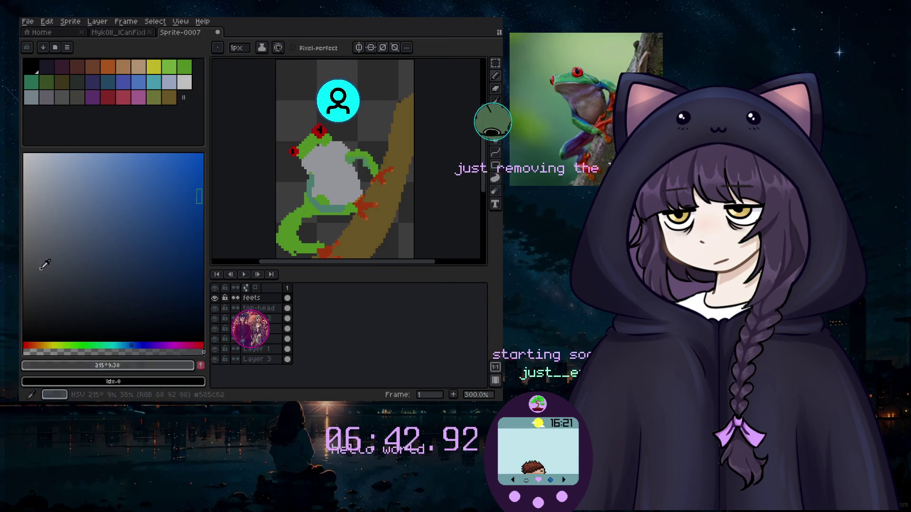
Make the body layer active with a 7px brush, duplicate and undo it, then pick the Magic Wand.
left_click(252, 339)
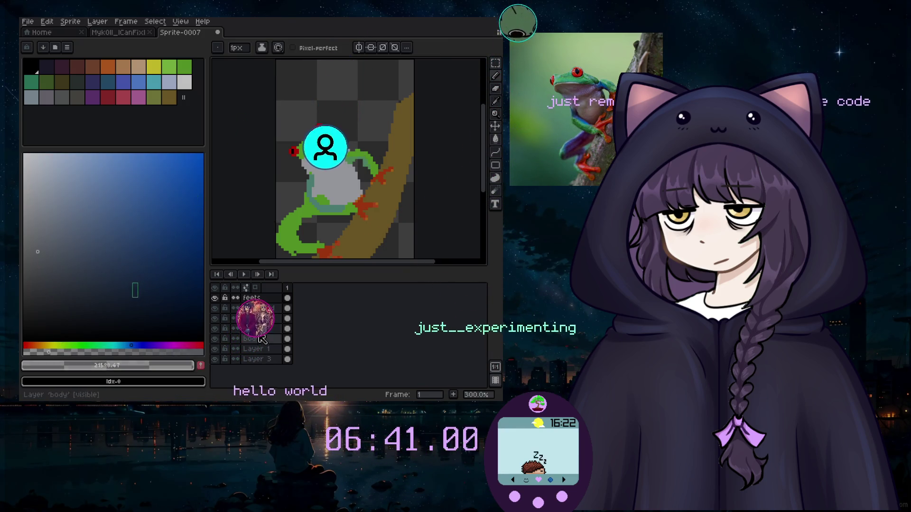
key("plus")
key("plus")
key("plus")
key("ctrl+j")
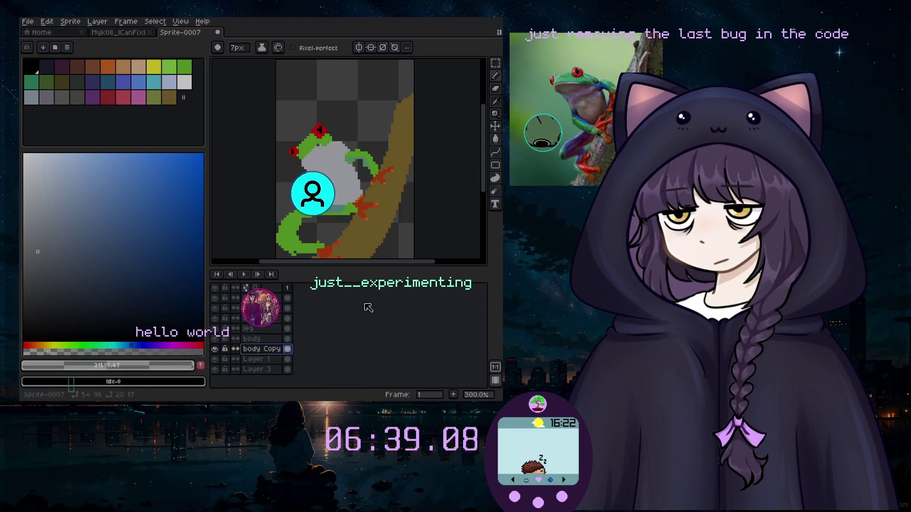
scroll(313, 191, "up", 2)
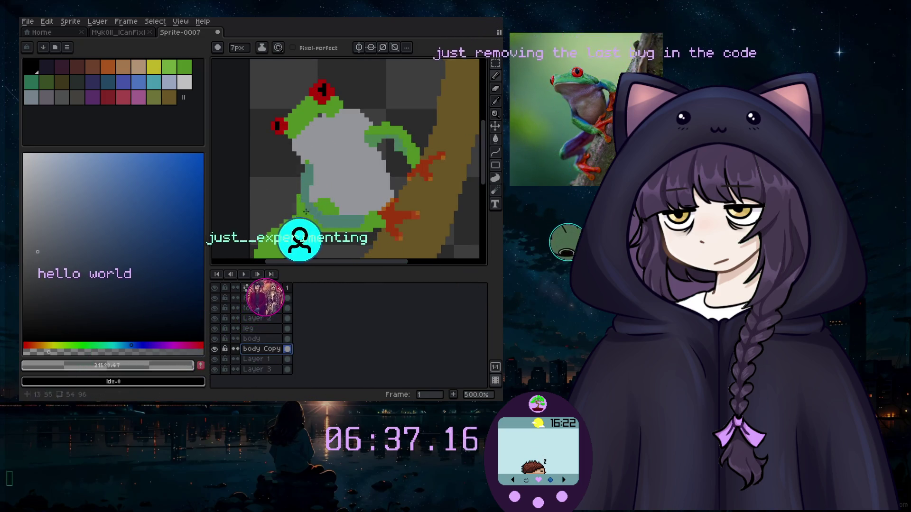
key("ctrl+z")
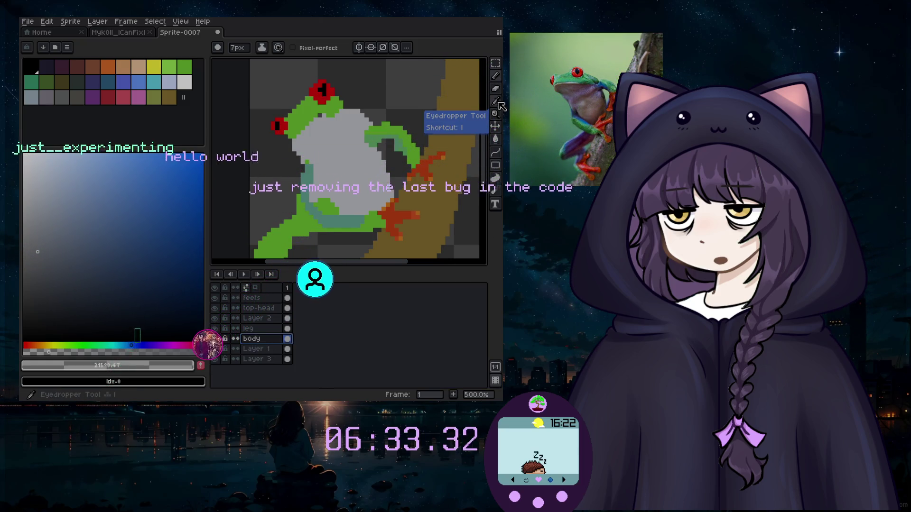
key("w")
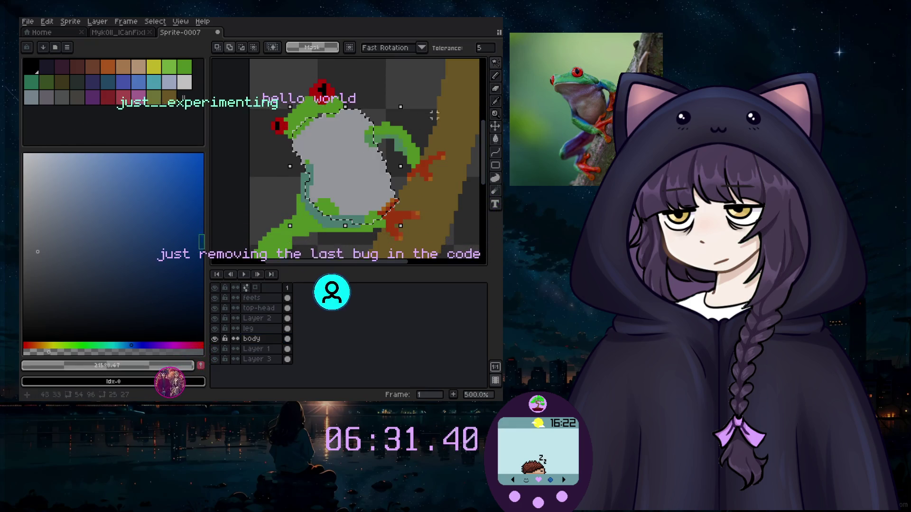
Spray soft grey speckles across the selected belly with a 10px, lower-opacity spray brush.
key("shift+b")
key("plus")
key("plus")
key("plus")
left_click(39, 351)
left_click(315, 156)
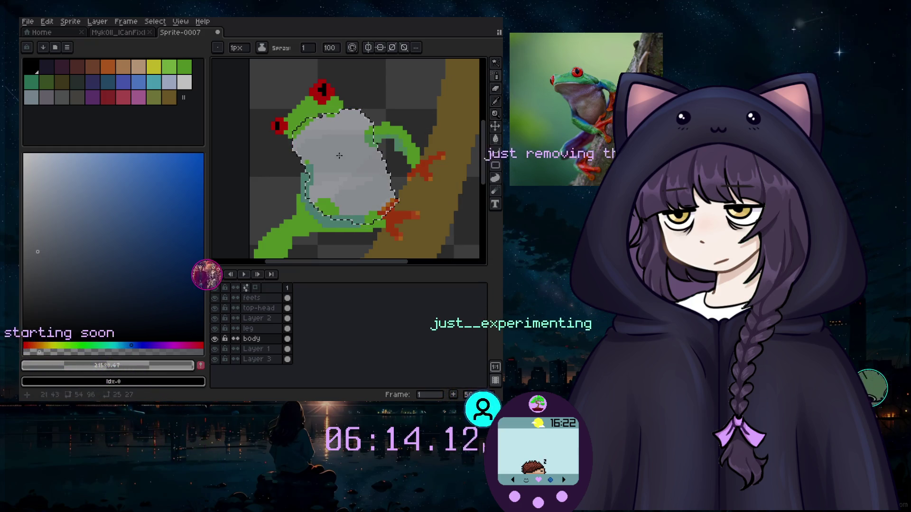
left_click_drag(339, 156, 347, 161)
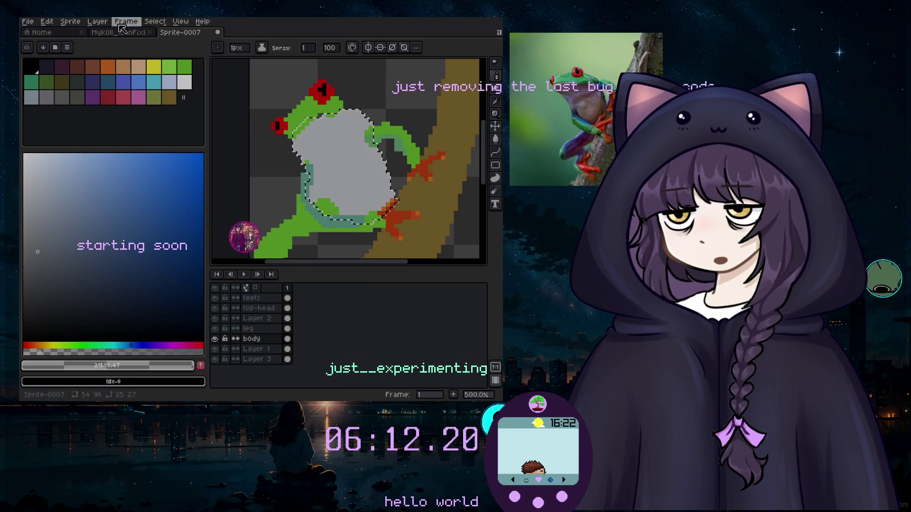
Add a new layer above body and name it 'body (text)'.
left_click(97, 22)
left_click(109, 73)
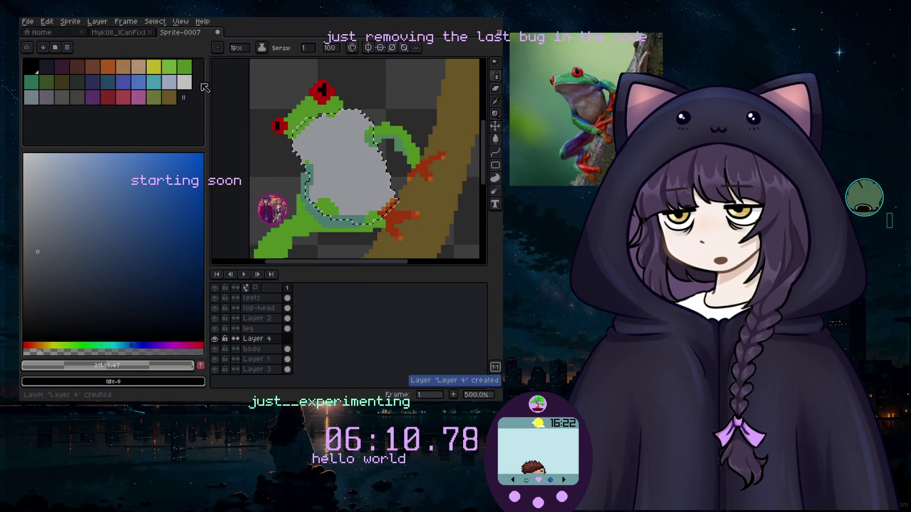
double_click(262, 343)
type("body (")
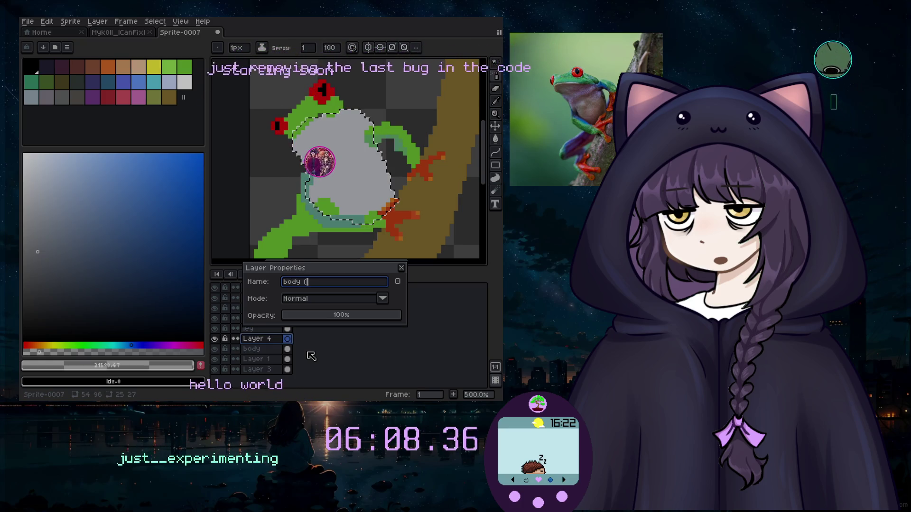
type("text)")
key("Return")
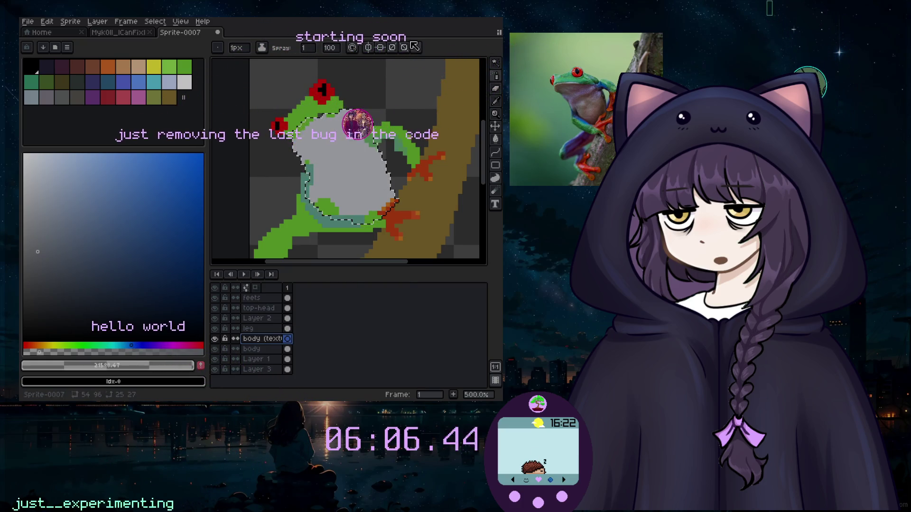
key("b")
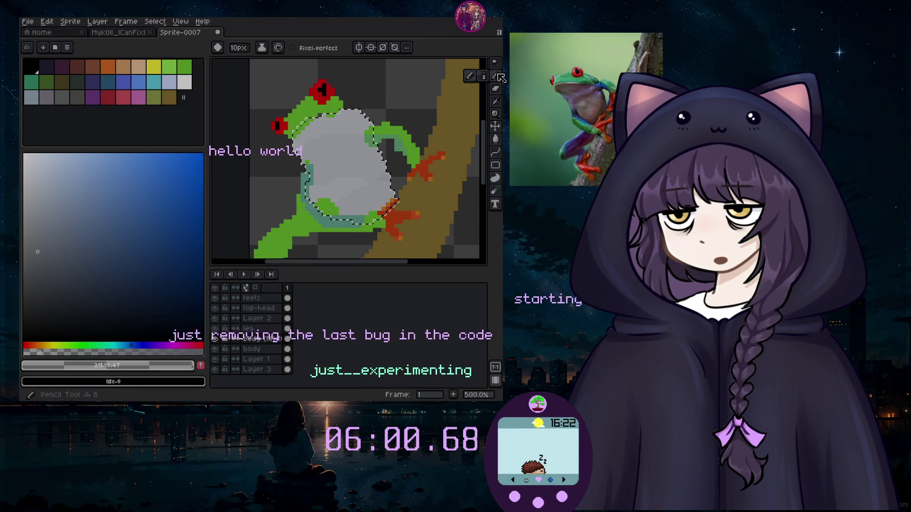
Spray a speckled texture on the belly, delete the first attempt and spray again.
left_click_drag(495, 76, 488, 78)
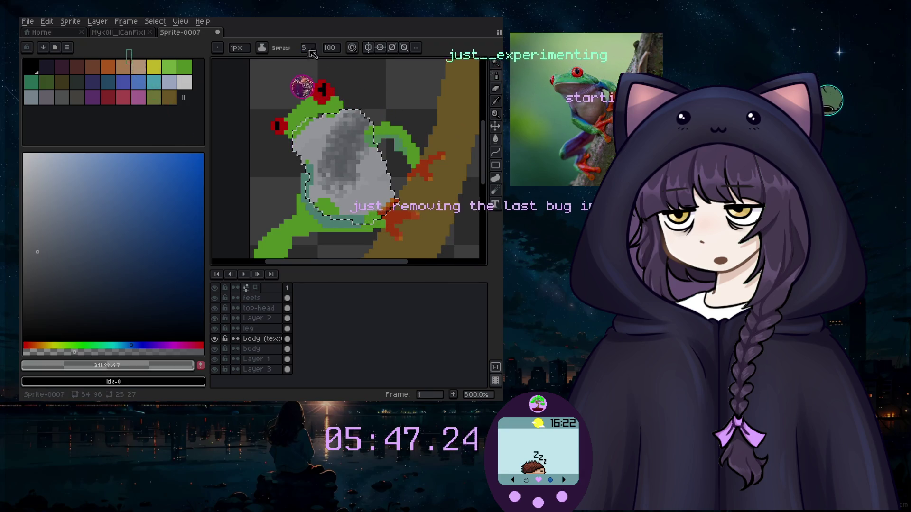
key("Delete")
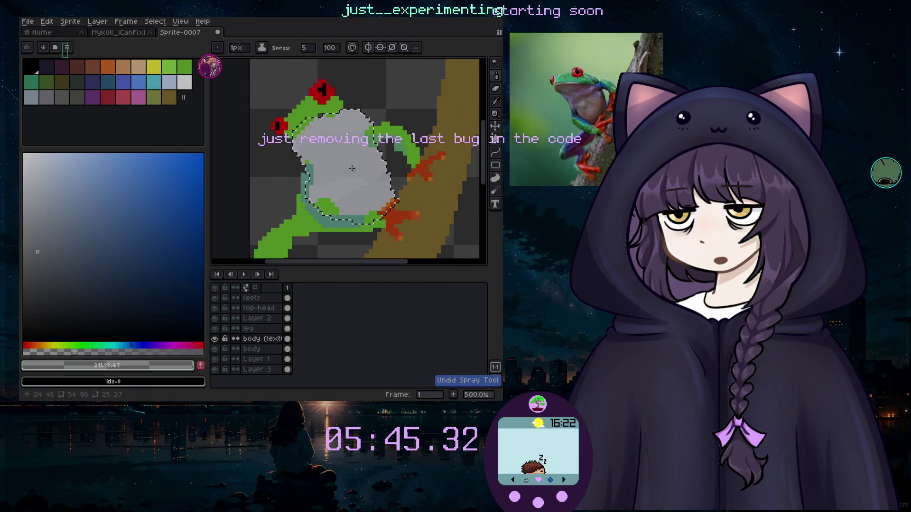
left_click(331, 48)
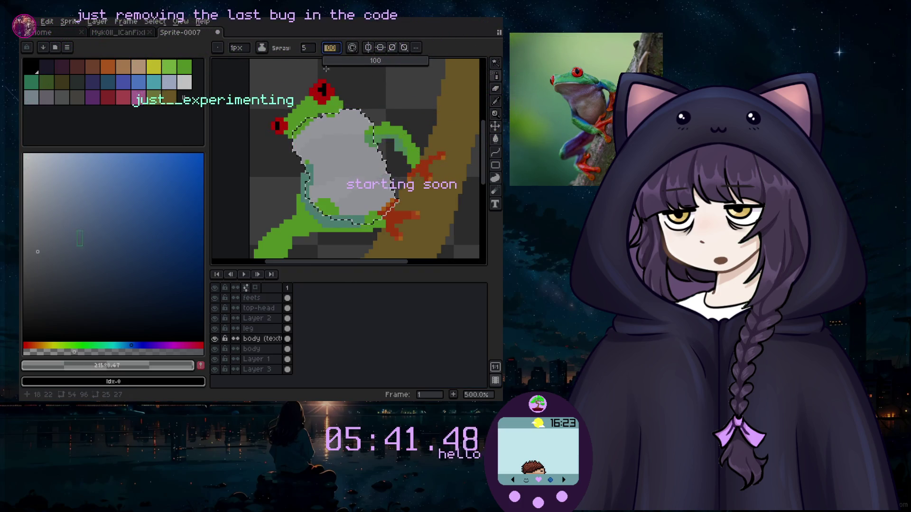
type("8")
left_click_drag(332, 142, 356, 164)
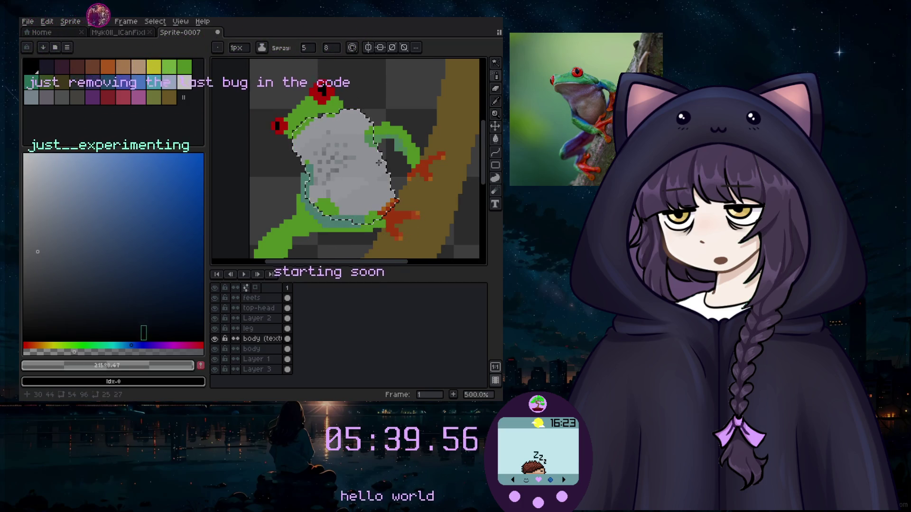
Set spray width 2 and speed 5, then switch among spray, eraser and pencil tools.
left_click(306, 47)
type("2")
left_click(332, 48)
type("5")
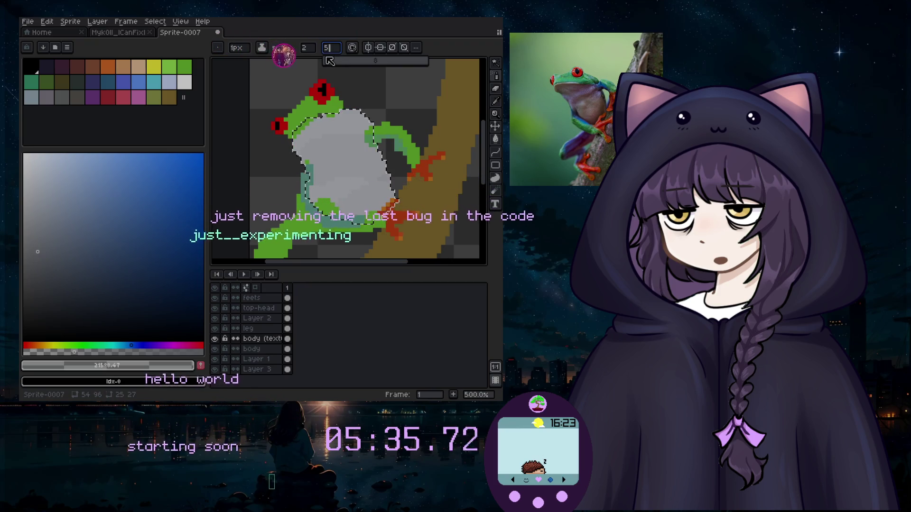
scroll(344, 164, "up", 1)
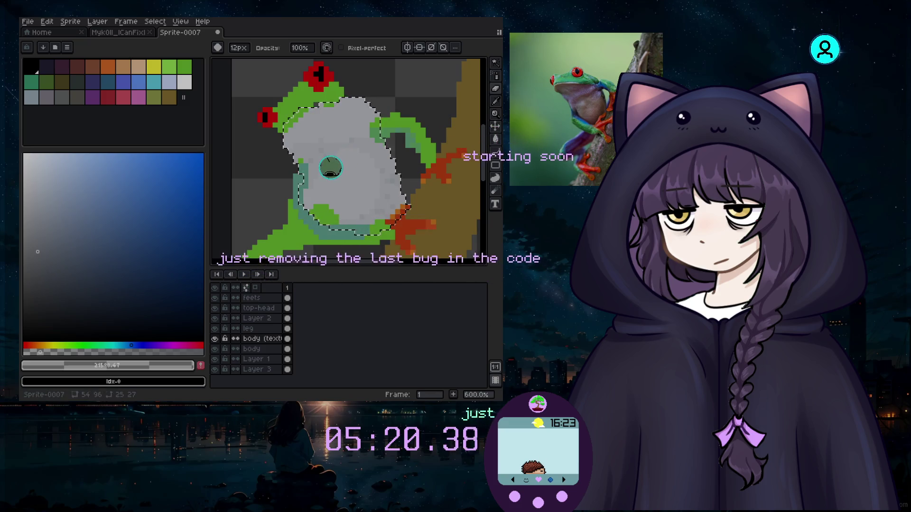
left_click(497, 79)
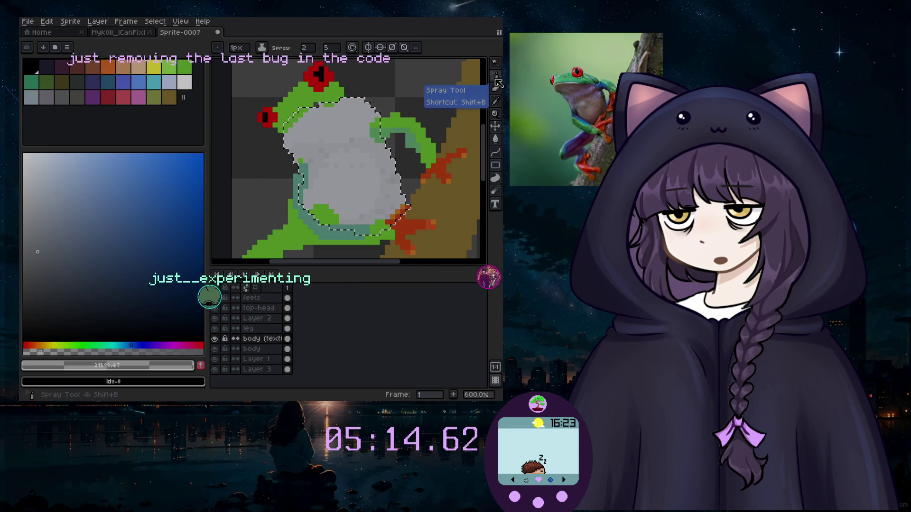
key("b")
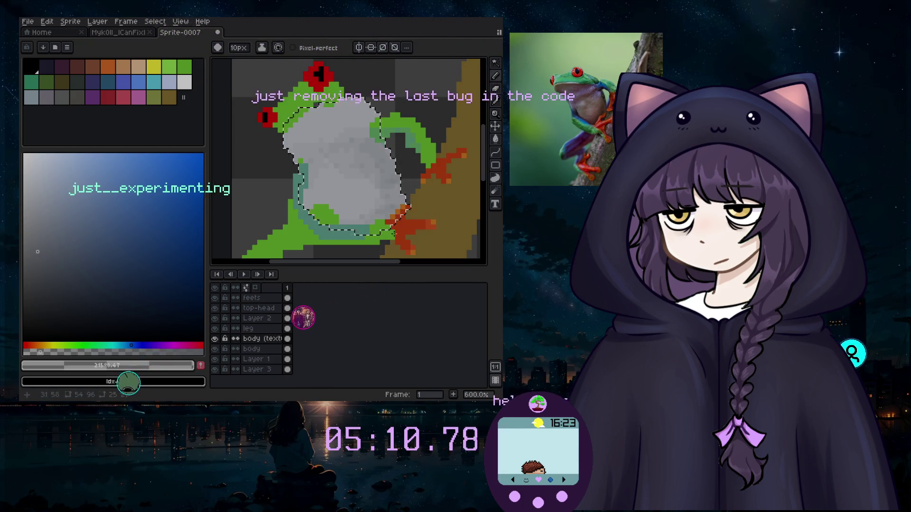
left_click(494, 95)
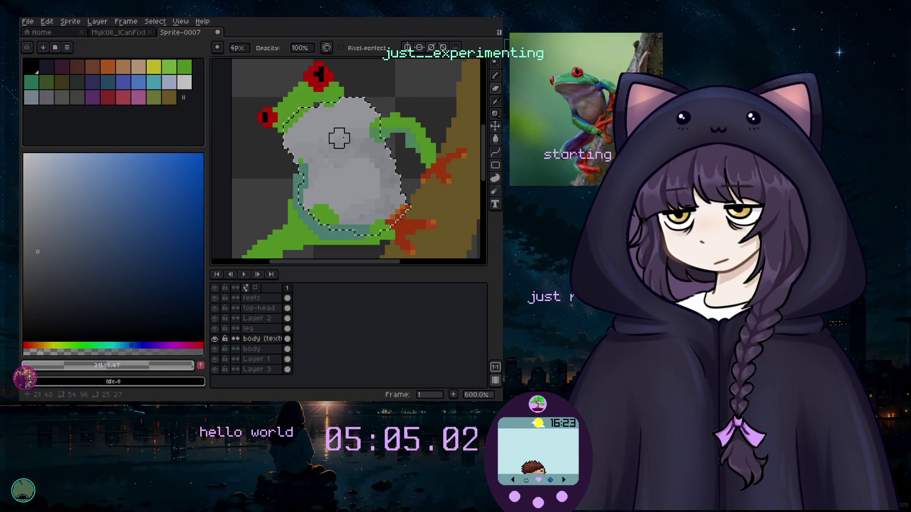
left_click(496, 83)
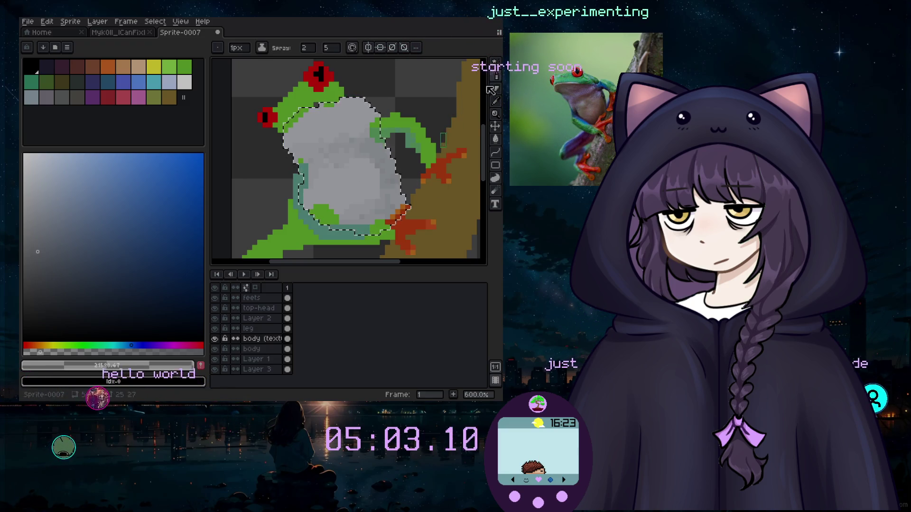
left_click(469, 75)
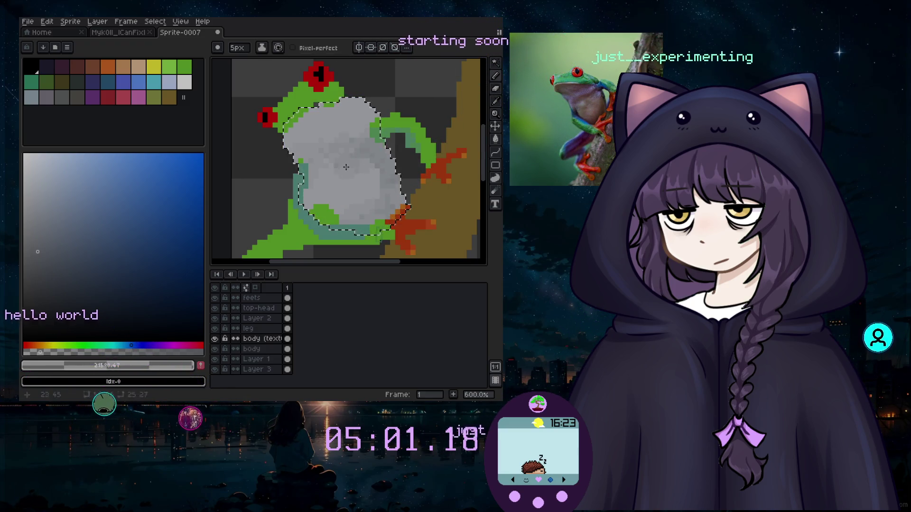
scroll(225, 231, "down", 3)
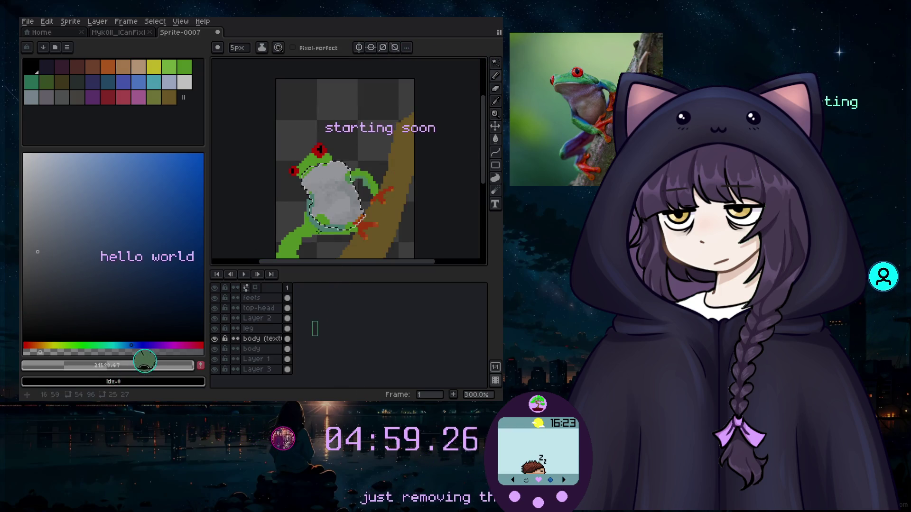
Zoom back onto the frog and eyedrop its green skin #6abe30 as the drawing colour.
scroll(403, 240, "down", 2)
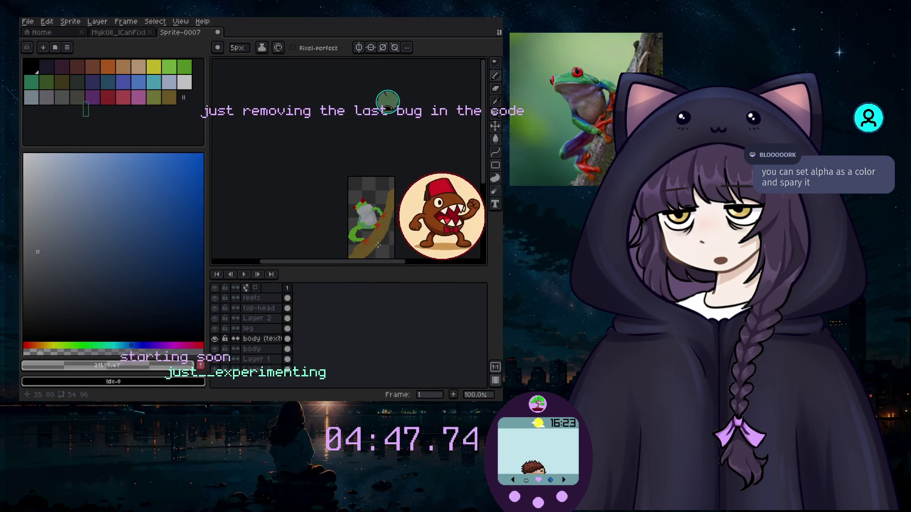
scroll(426, 219, "up", 3)
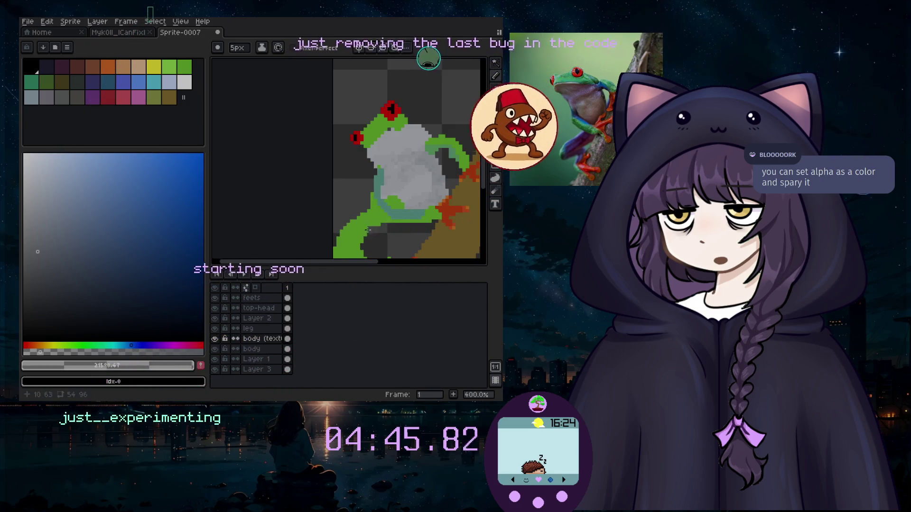
scroll(438, 146, "up", 1)
key("i")
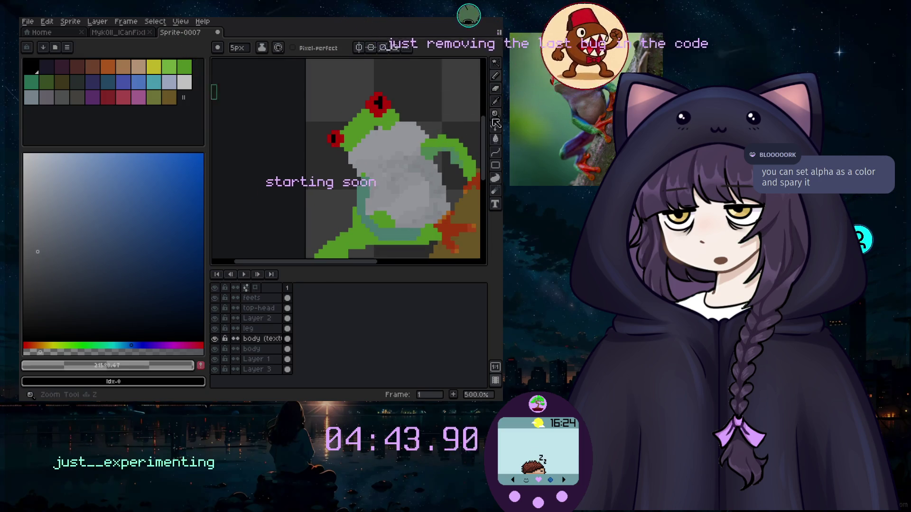
left_click(396, 133)
Use the Pencil on the top-head layer and undo the last stroke on the head.
left_click(497, 75)
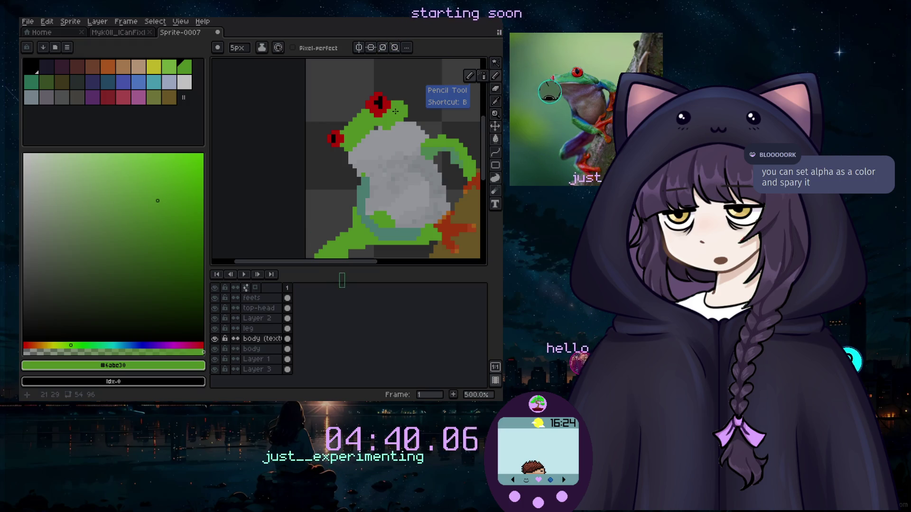
left_click(259, 308)
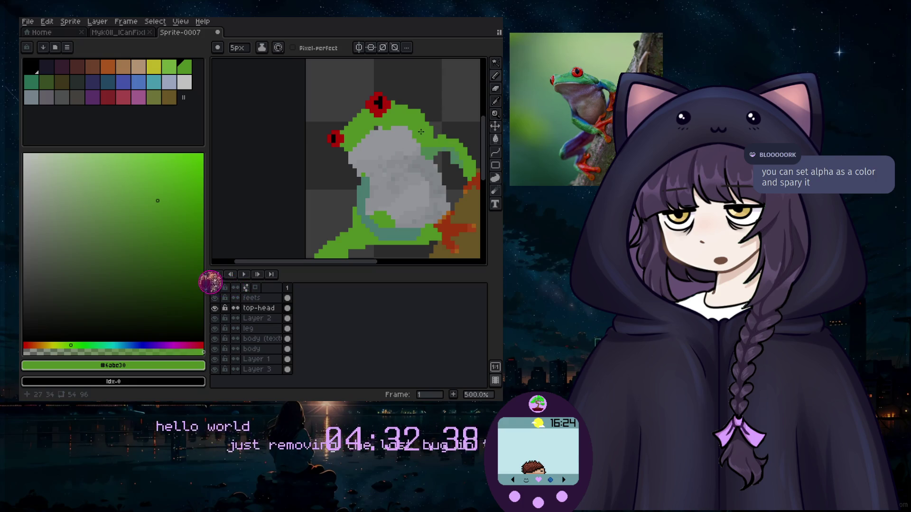
key("ctrl+z")
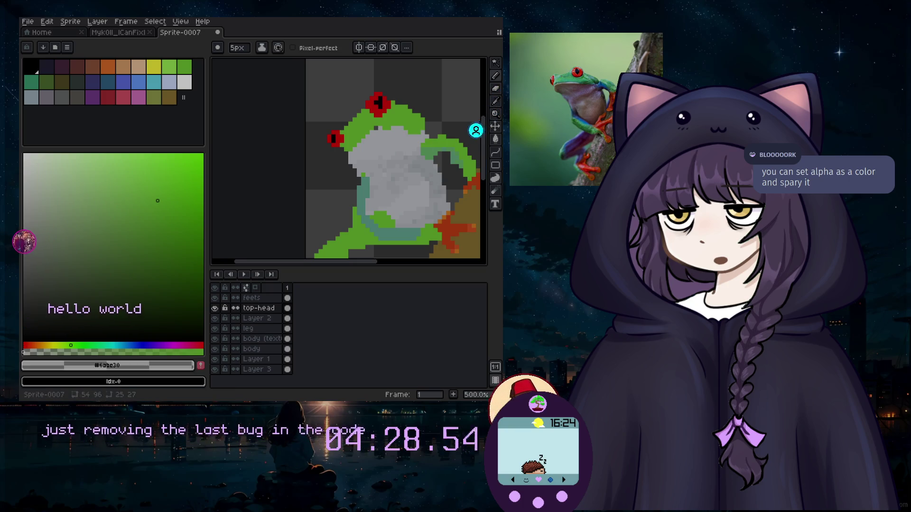
Try the Spray tool, then return to the Pencil with the brush back at 5px.
key("shift+b")
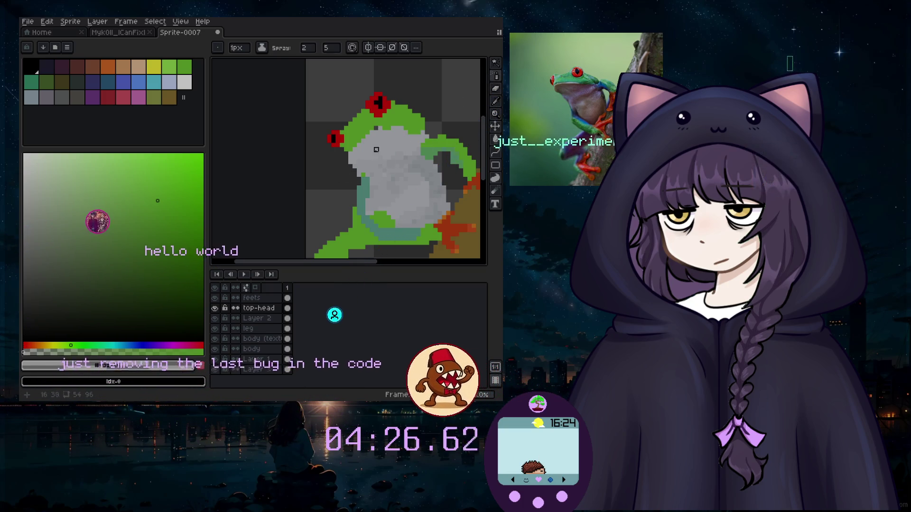
scroll(377, 154, "up", 2)
scroll(400, 128, "up", 2)
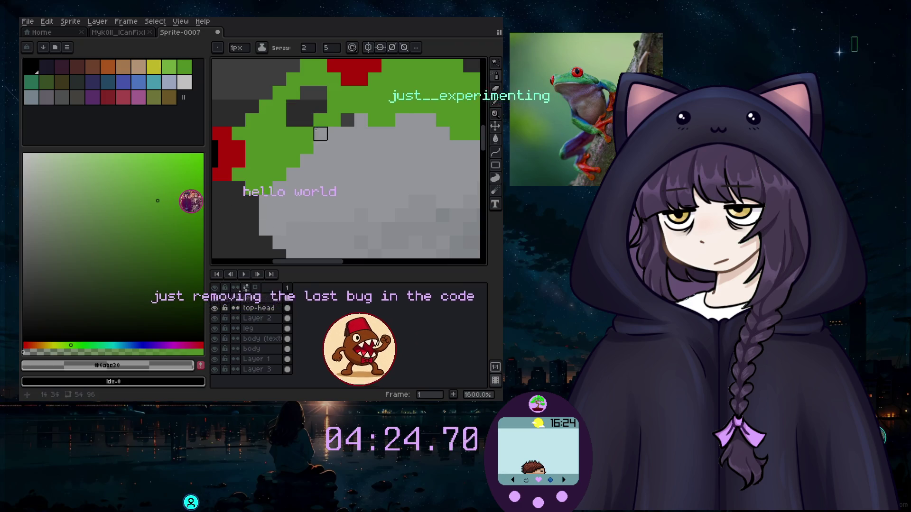
scroll(368, 171, "down", 6)
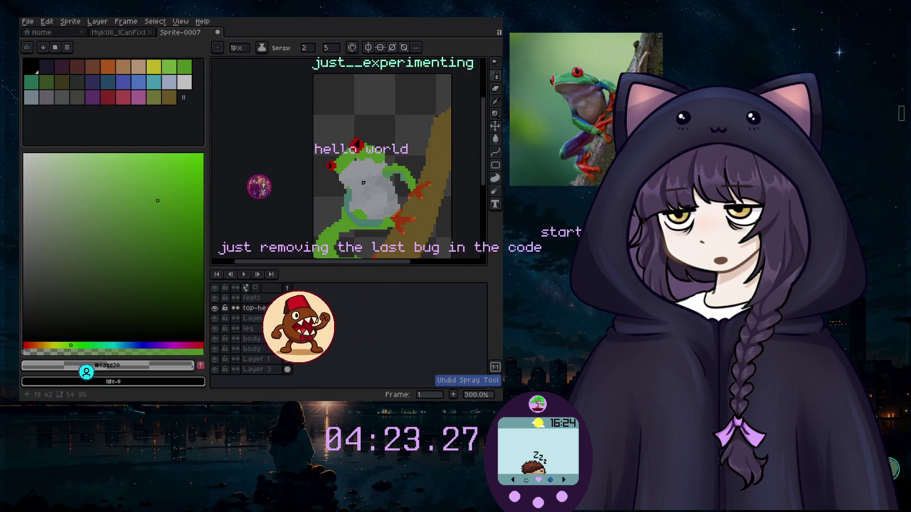
left_click(495, 76)
scroll(350, 165, "up", 2)
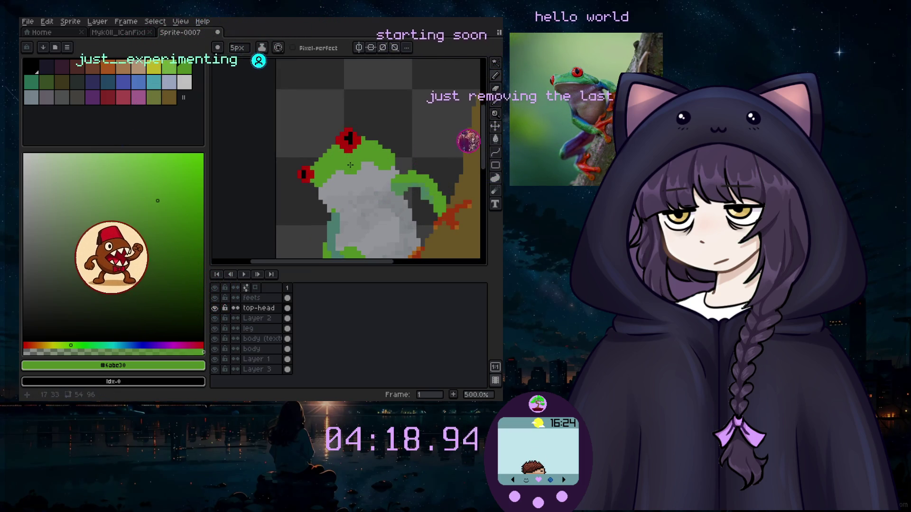
key("minus")
key("minus")
key("minus")
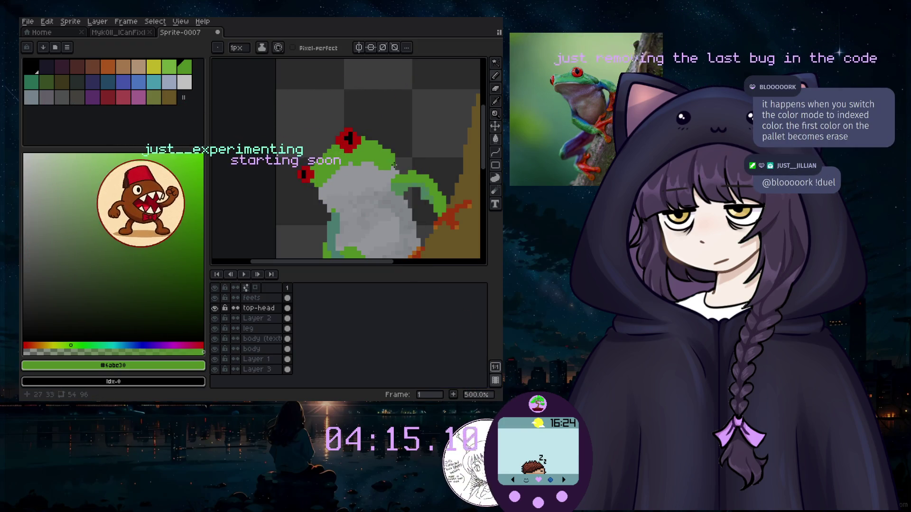
key("plus")
key("plus")
key("plus")
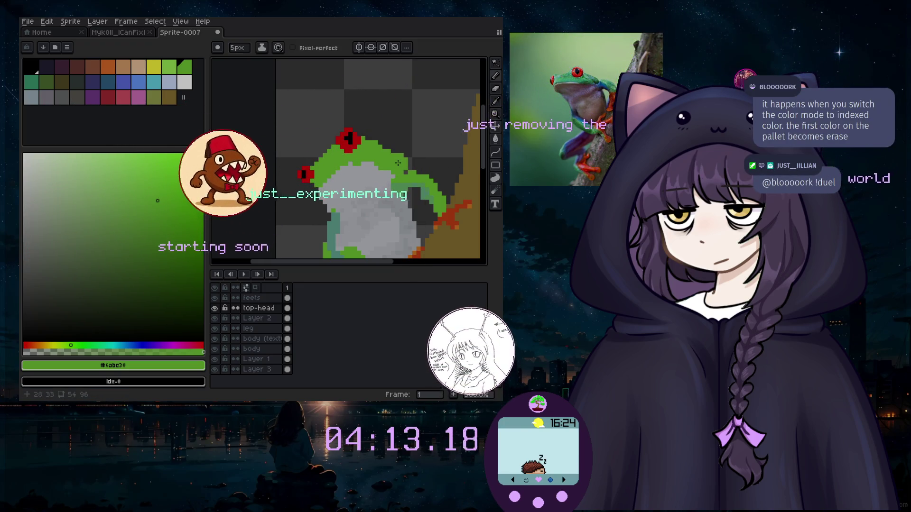
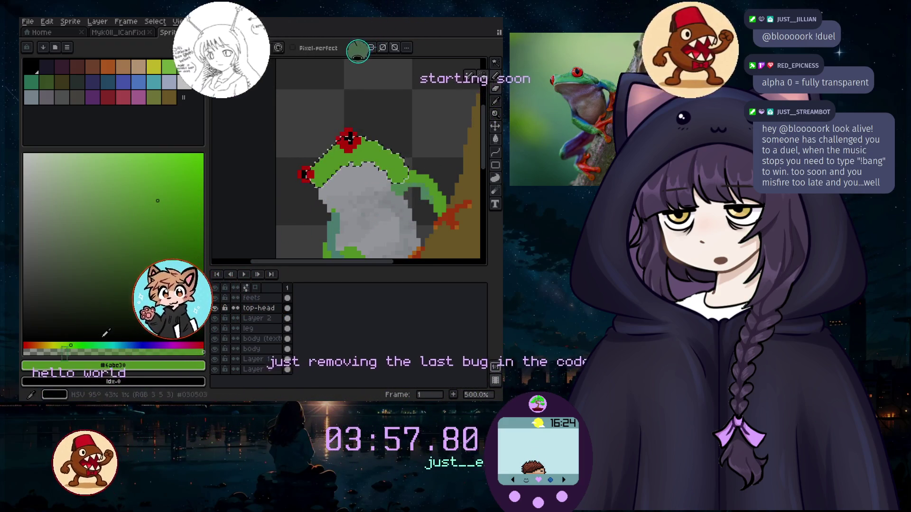
Set the drawing colour to a brighter pure green and adjust its alpha.
left_click(82, 345)
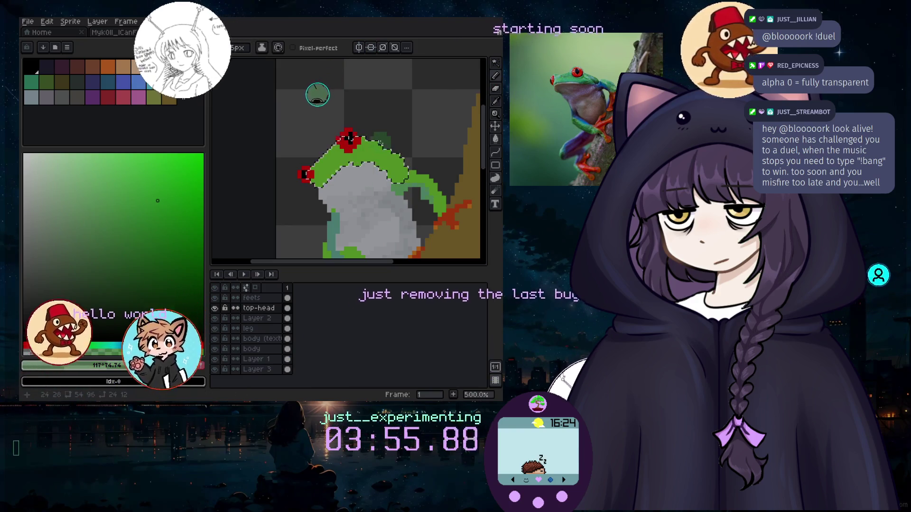
left_click(116, 352)
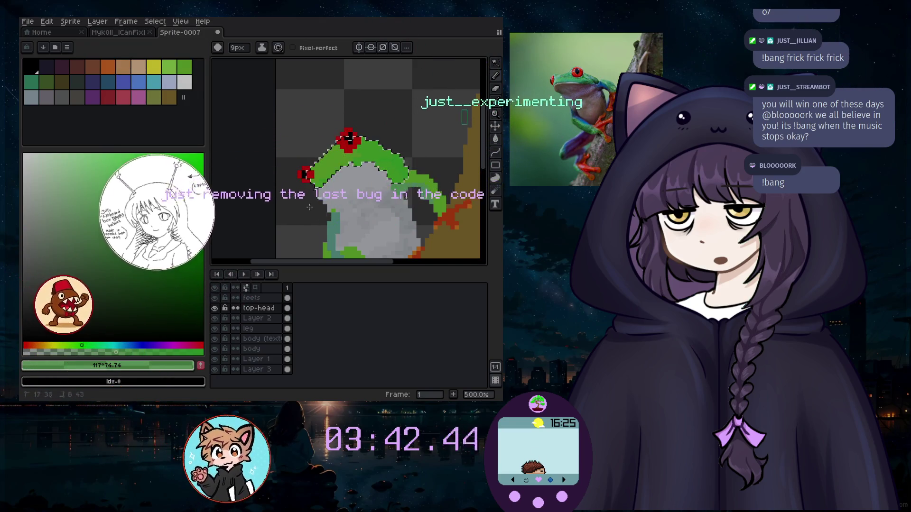
scroll(328, 226, "up", 1)
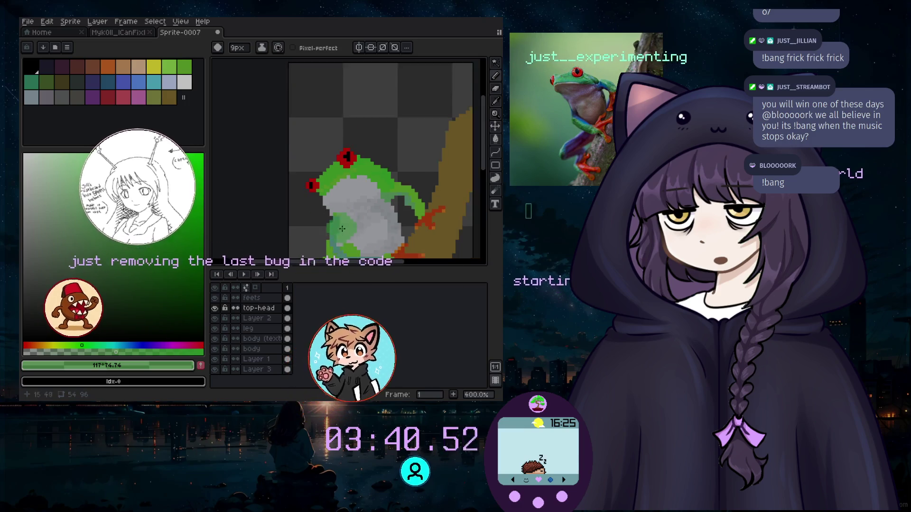
scroll(333, 214, "up", 3)
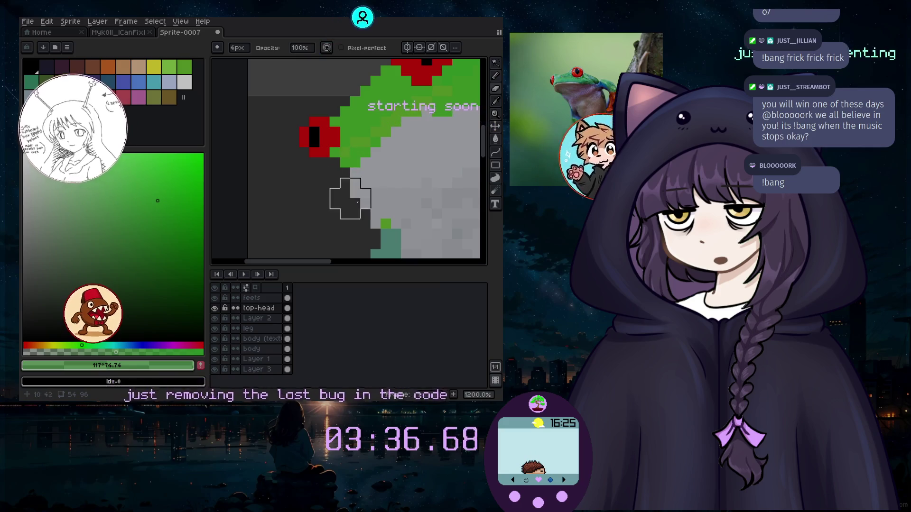
Select the body layer and switch to the Pencil tool.
left_click(258, 349)
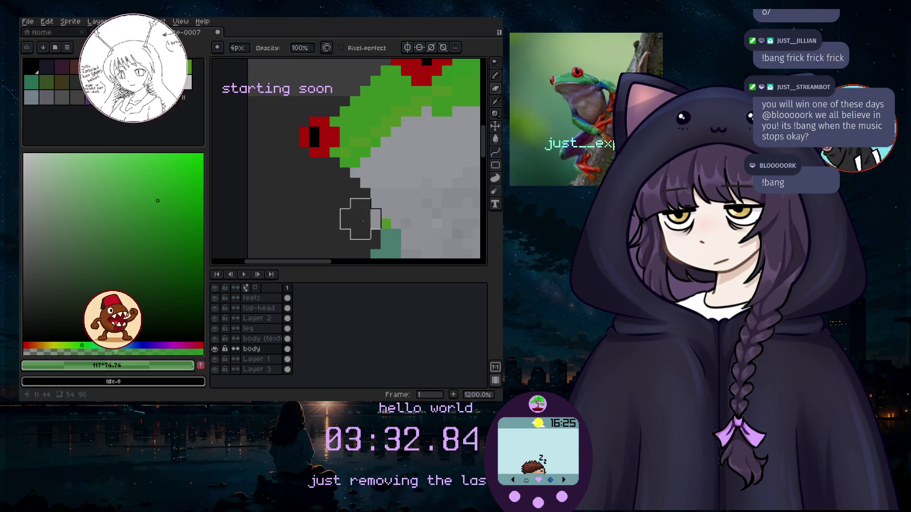
scroll(265, 223, "down", 1)
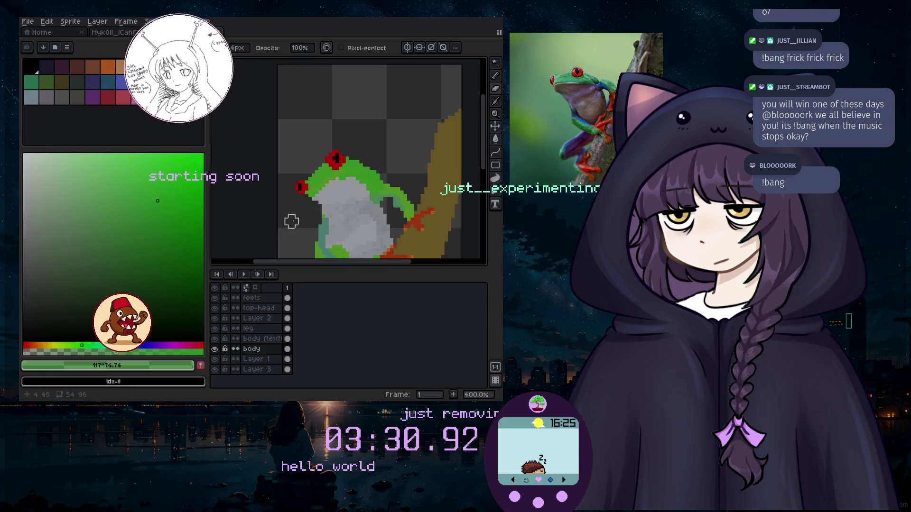
scroll(303, 213, "down", 1)
scroll(323, 204, "down", 1)
scroll(329, 197, "down", 1)
scroll(439, 140, "up", 2)
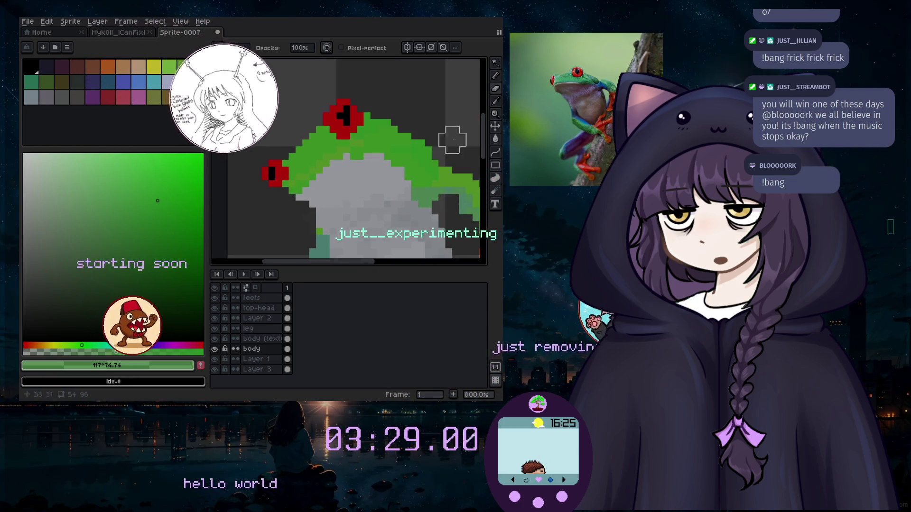
left_click(498, 77)
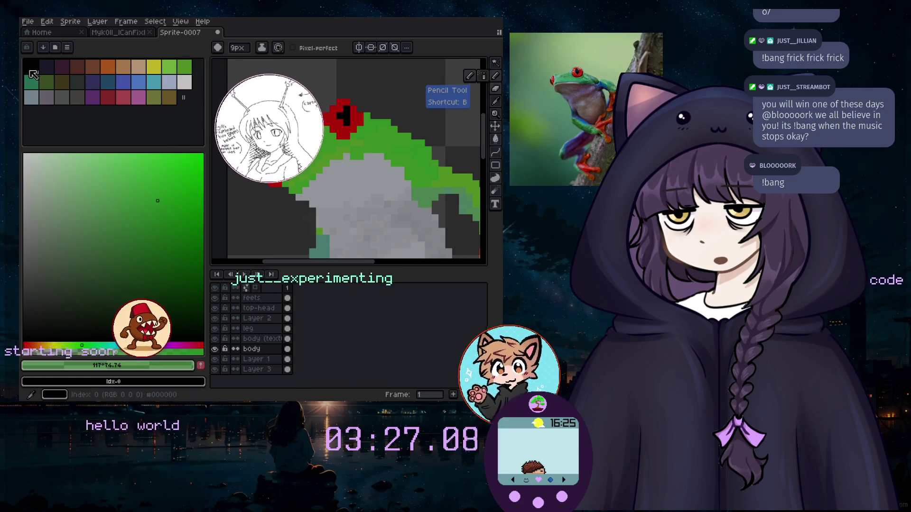
Eyedrop the frog's green from the canvas and select the top-head layer.
left_click(31, 71)
key("i")
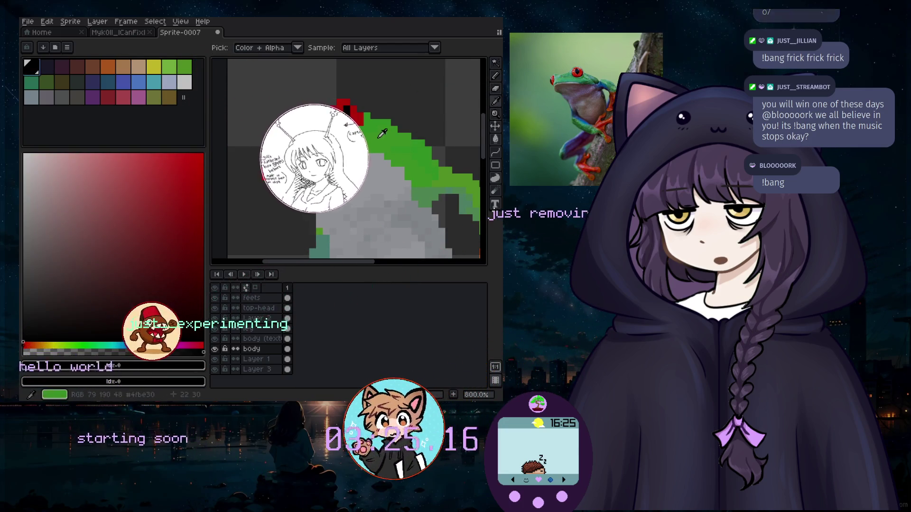
left_click(382, 136)
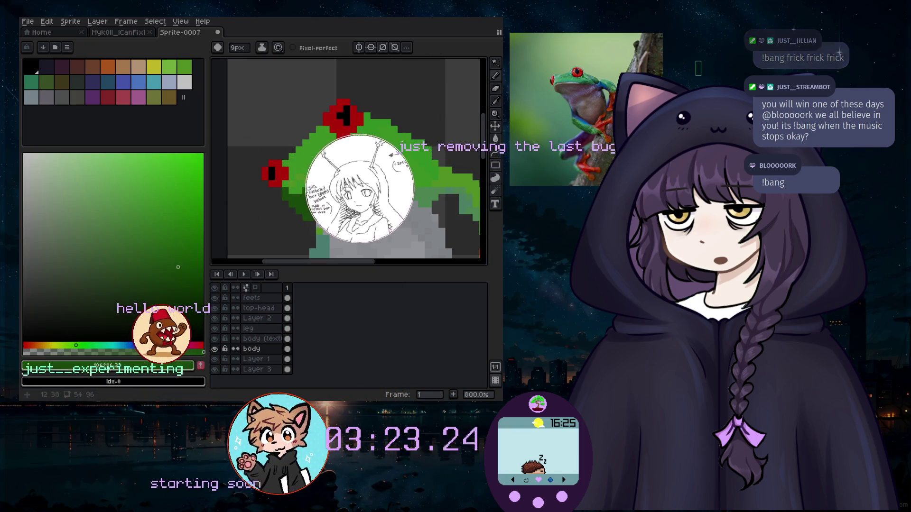
left_click(258, 308)
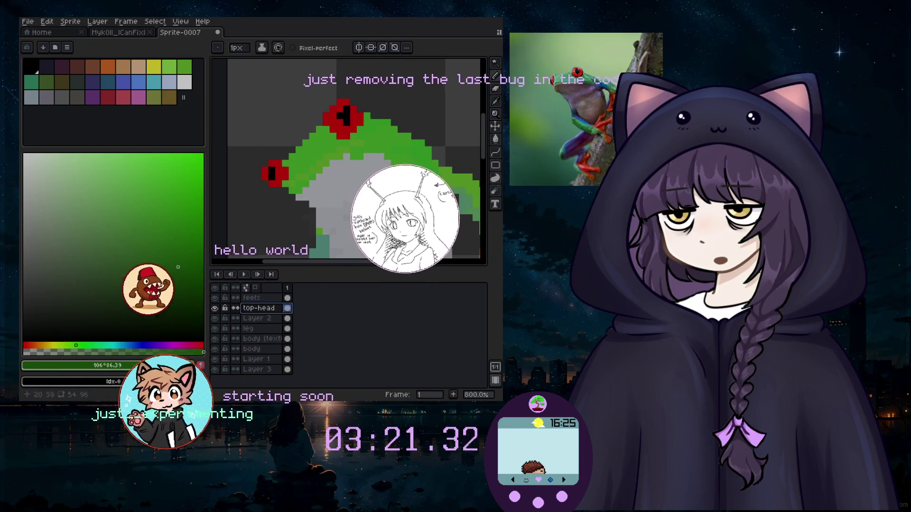
scroll(301, 200, "up", 5)
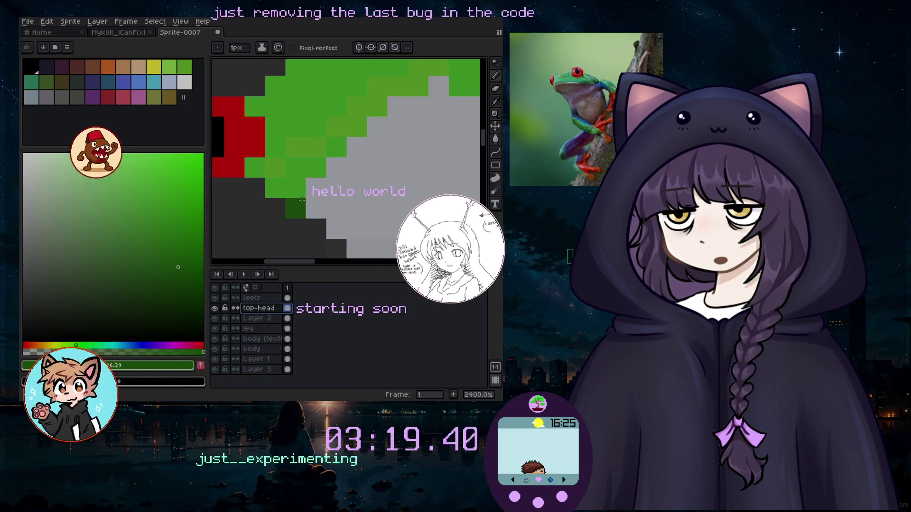
Draw dark-green pixels along the head's lower edge where it meets the grey belly.
left_click_drag(295, 188, 310, 164)
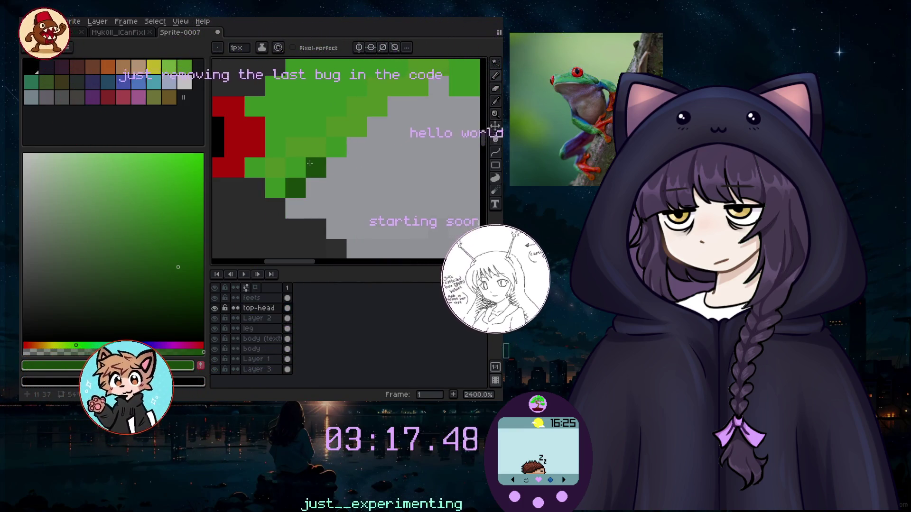
left_click(337, 146)
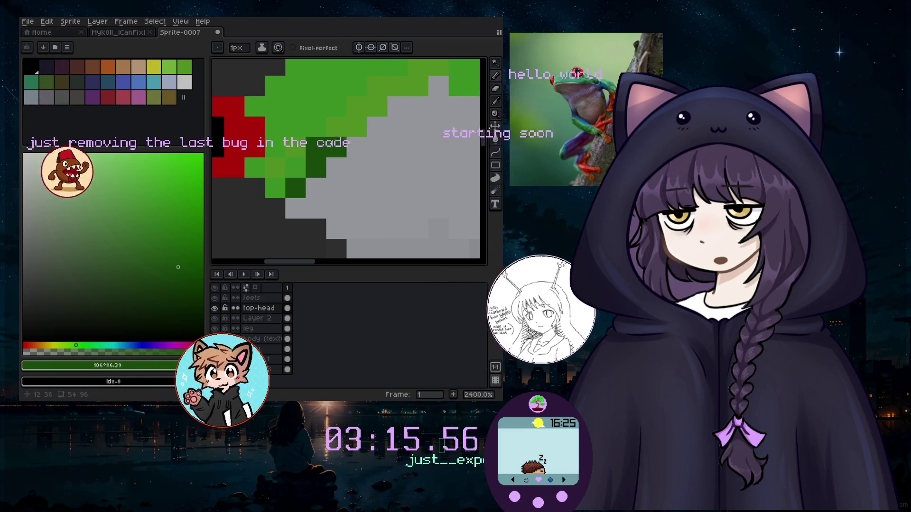
left_click_drag(336, 146, 395, 95)
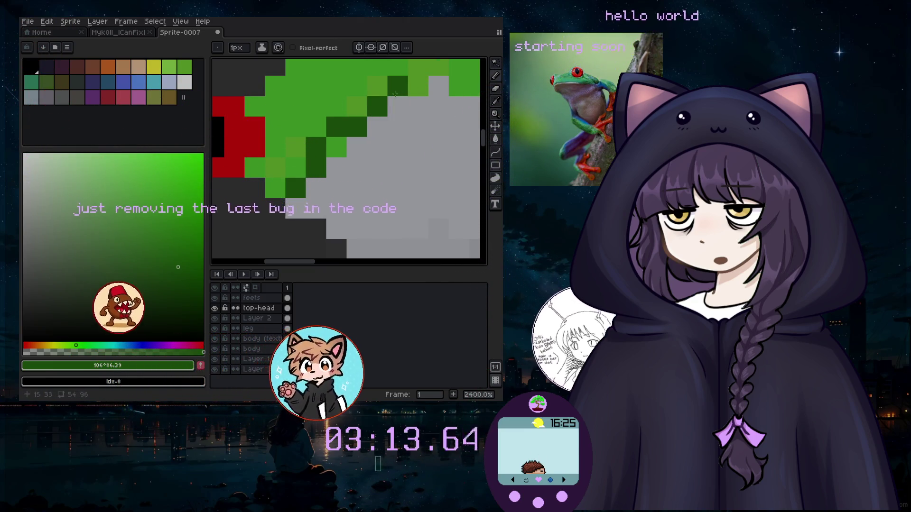
scroll(440, 87, "down", 5)
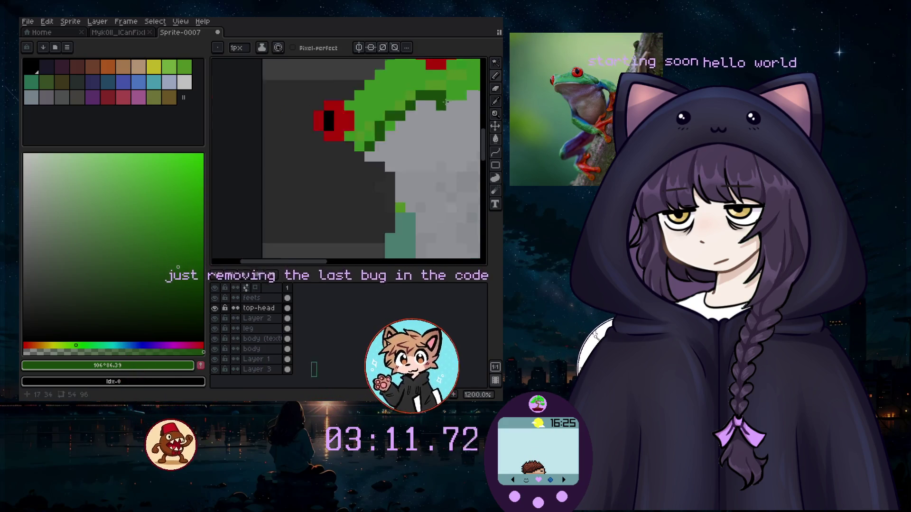
scroll(408, 97, "up", 3)
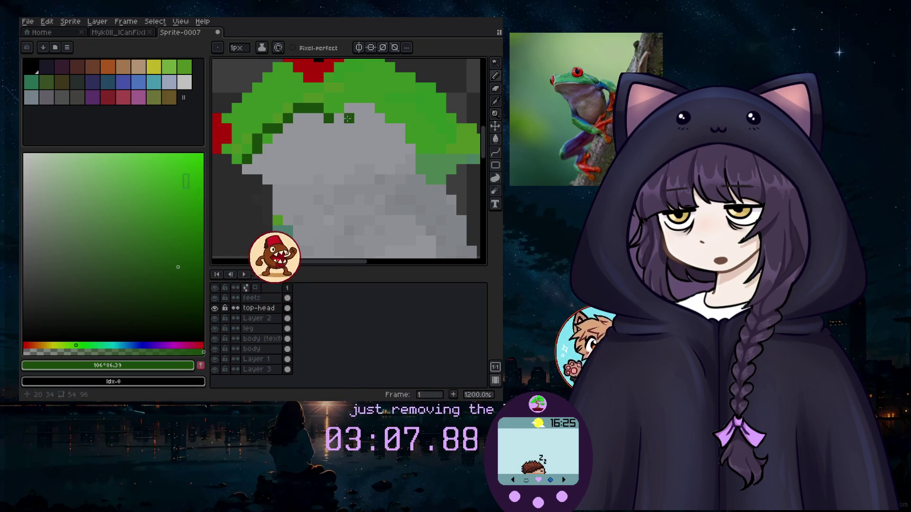
left_click_drag(341, 122, 374, 129)
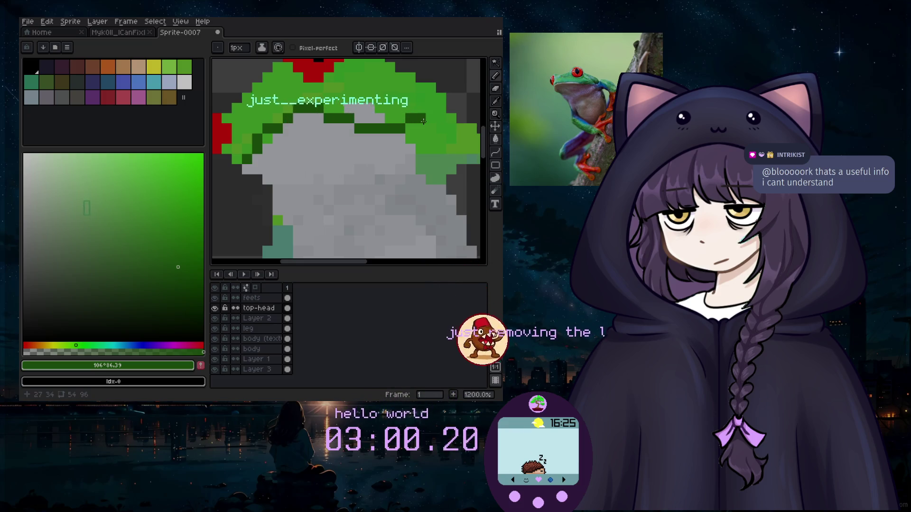
Inspect the head outline, reselect the Pencil, and make white (#ffffff) the drawing colour.
scroll(381, 155, "down", 4)
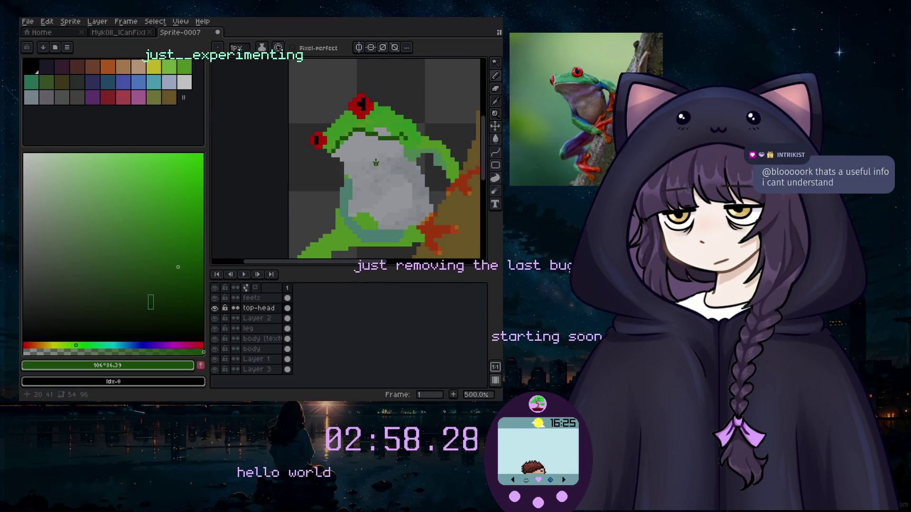
scroll(376, 163, "up", 1)
left_click(495, 76)
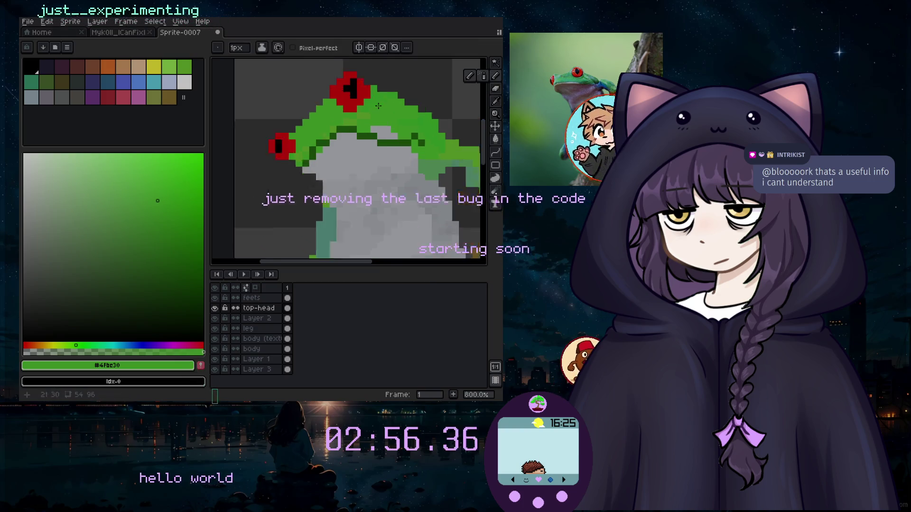
scroll(390, 148, "up", 5)
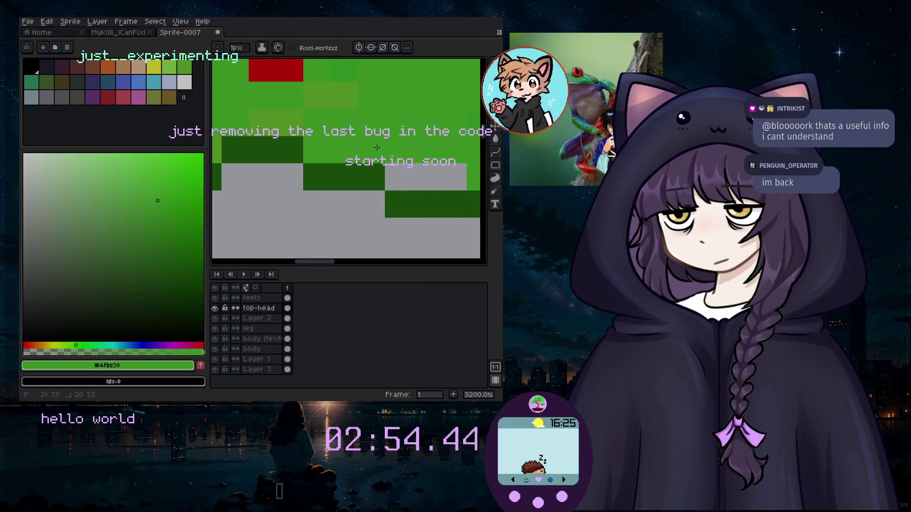
scroll(415, 171, "down", 5)
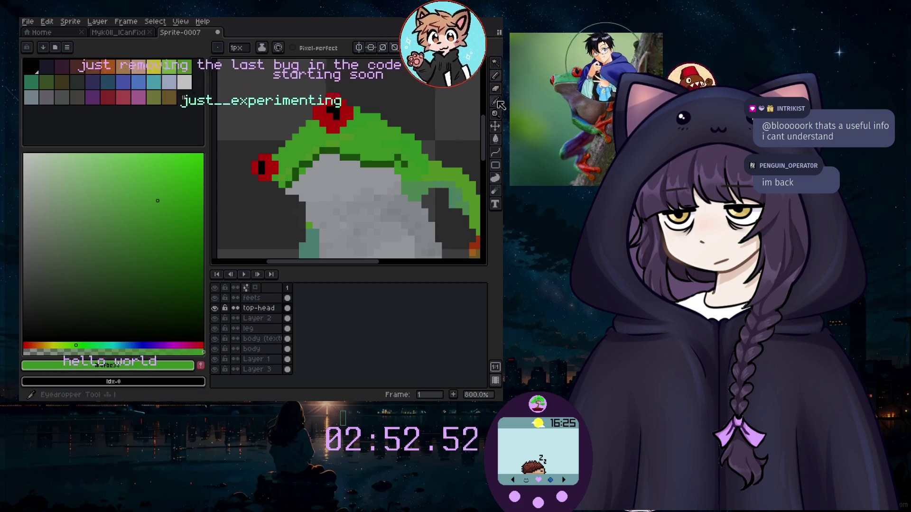
scroll(300, 167, "down", 3)
scroll(300, 167, "up", 5)
scroll(300, 166, "down", 2)
scroll(332, 190, "down", 2)
scroll(348, 206, "down", 2)
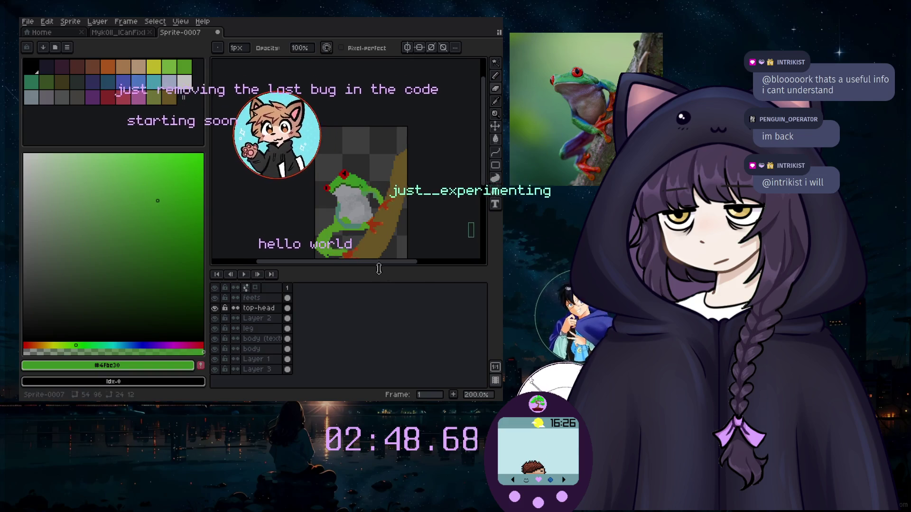
scroll(451, 228, "left", 3)
scroll(470, 132, "down", 2)
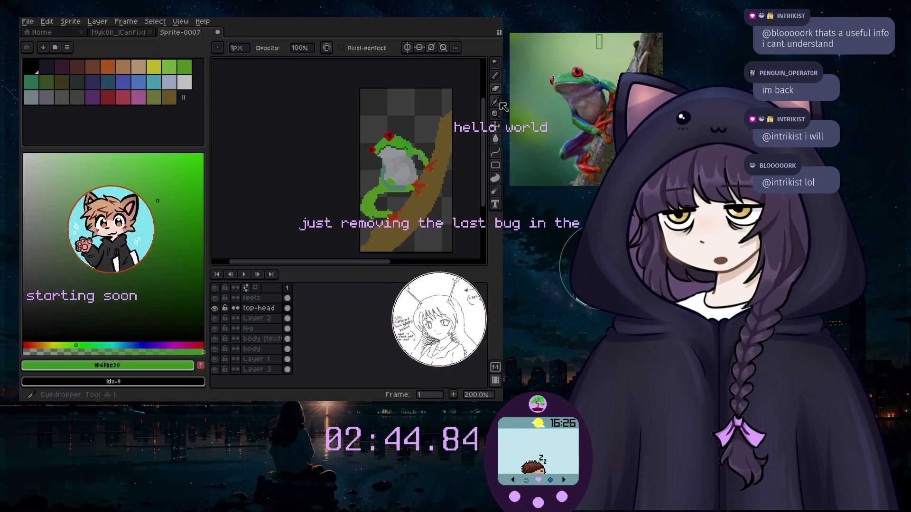
scroll(404, 110, "up", 3)
key("x")
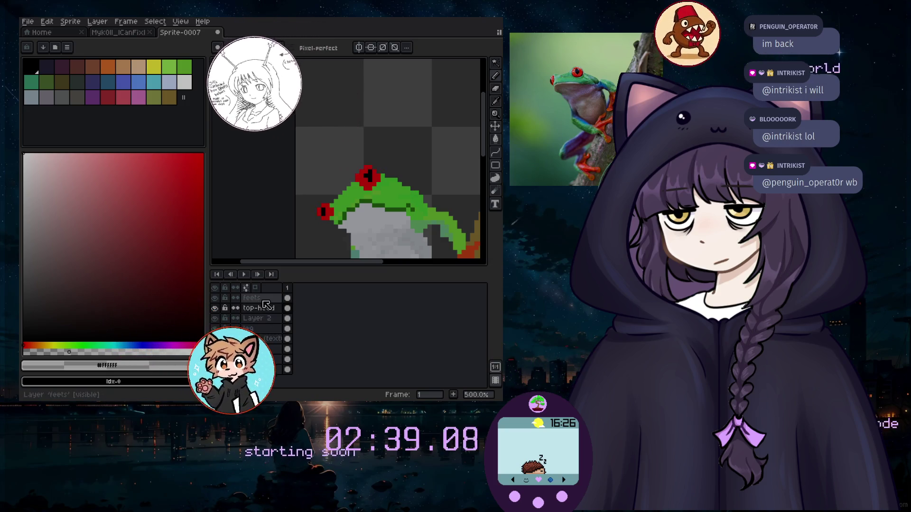
Check the top-head layer's visibility, then select the feets layer and duplicate it.
left_click(214, 307)
left_click(214, 308)
left_click(254, 318)
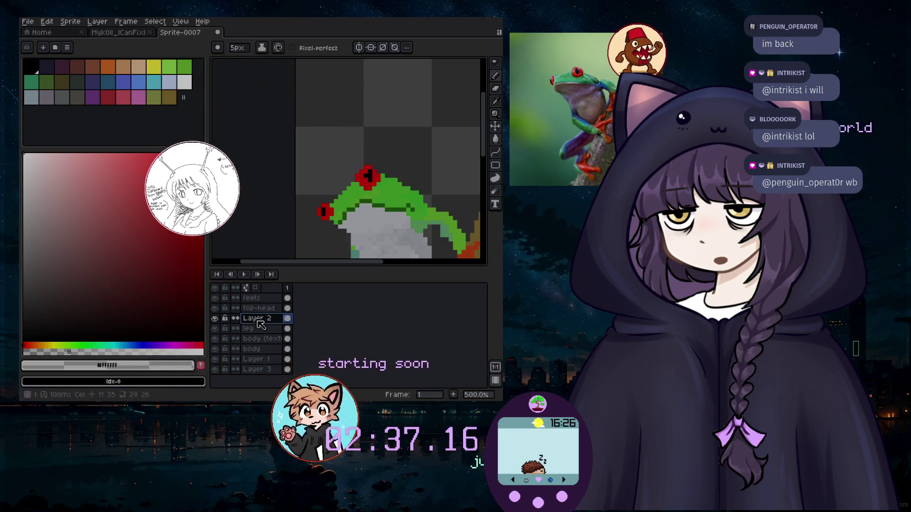
left_click(225, 318)
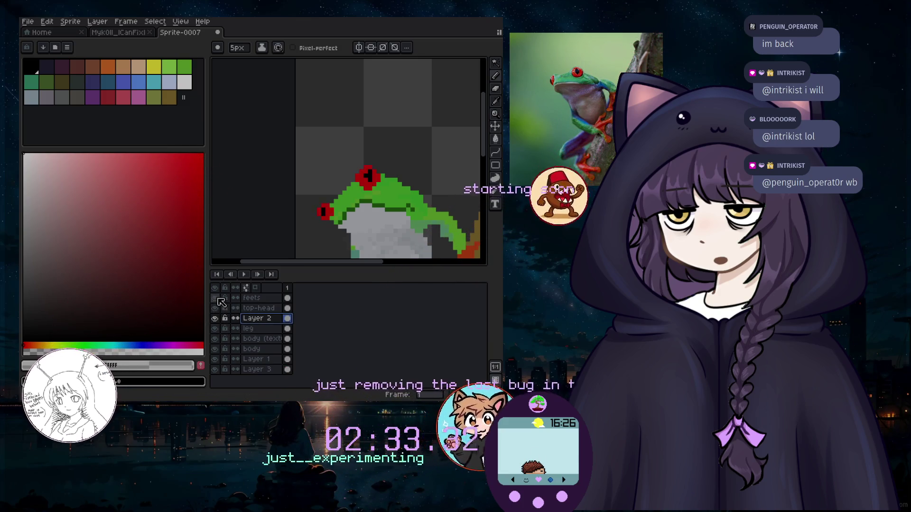
left_click(282, 297)
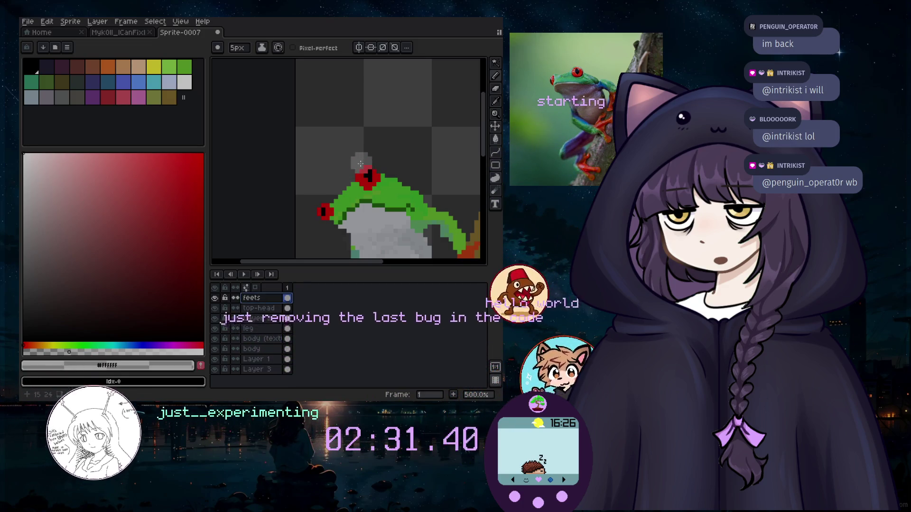
key("ctrl+j")
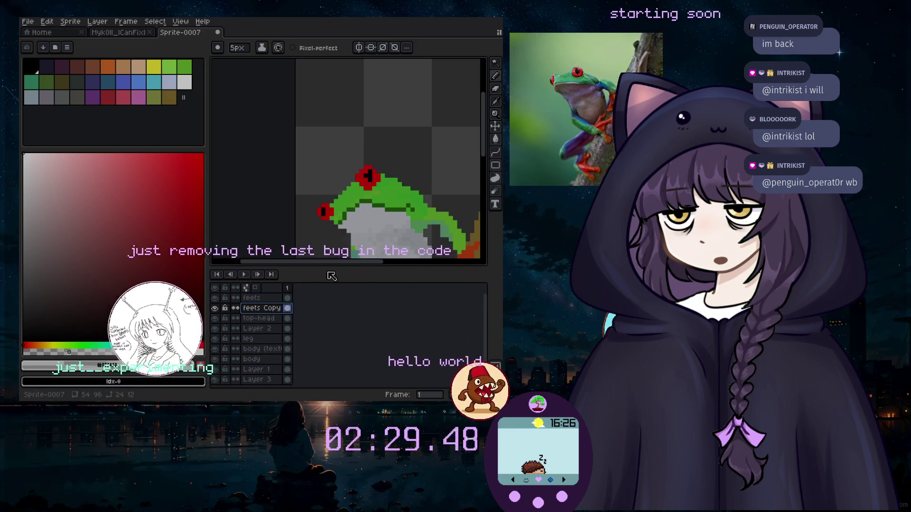
Select the frog's red eyes with the Magic Wand and return to the Pencil.
left_click(496, 62)
left_click(368, 172)
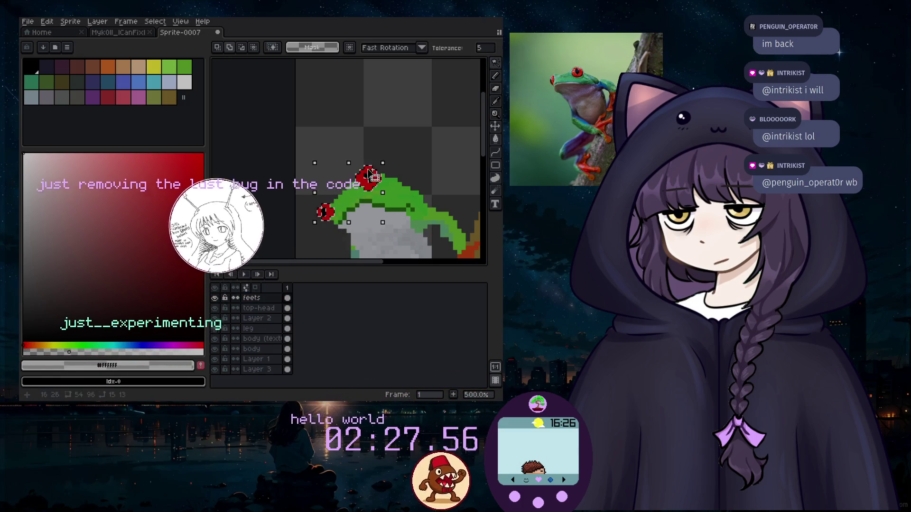
scroll(368, 177, "up", 2)
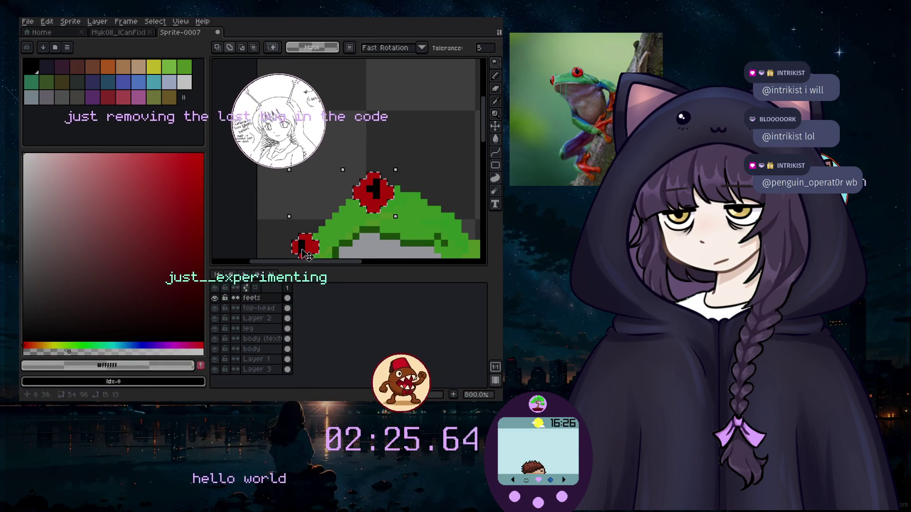
left_click(495, 75)
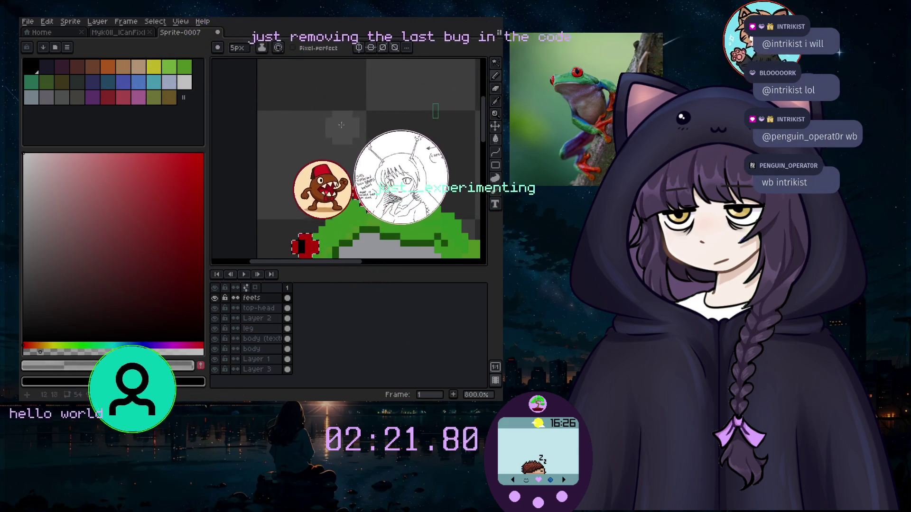
scroll(358, 157, "up", 2)
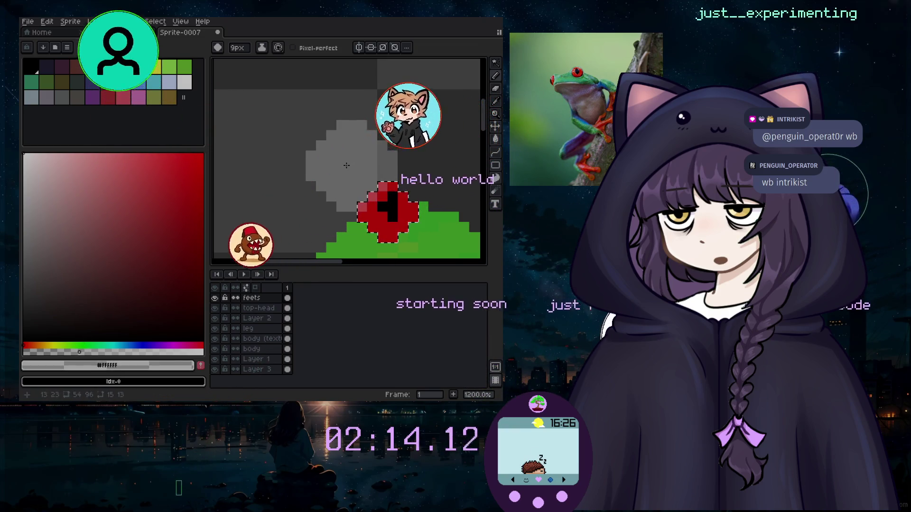
scroll(252, 203, "down", 4)
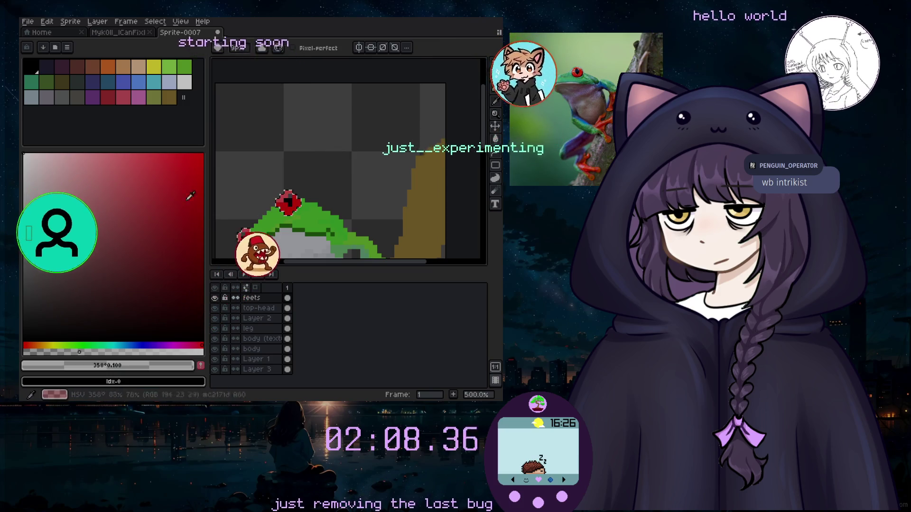
Pick white, shrink the brush to 5px, and add highlight pixels to the eyes.
left_click(185, 84)
scroll(290, 184, "down", 3)
key("minus")
key("minus")
key("minus")
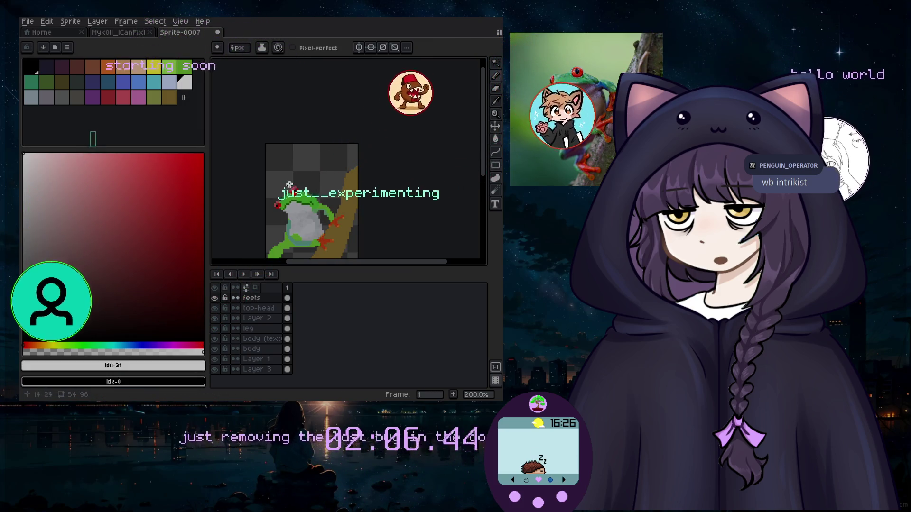
scroll(295, 192, "up", 5)
scroll(416, 200, "up", 5)
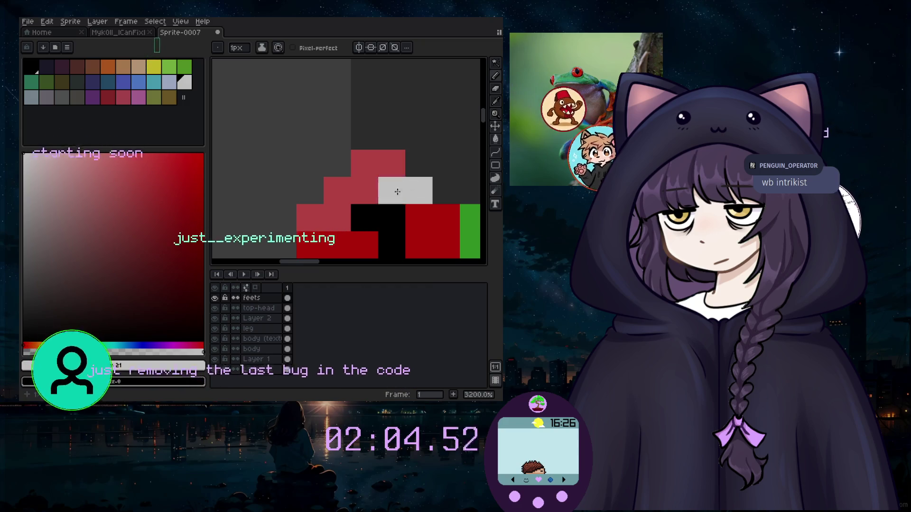
scroll(409, 186, "down", 8)
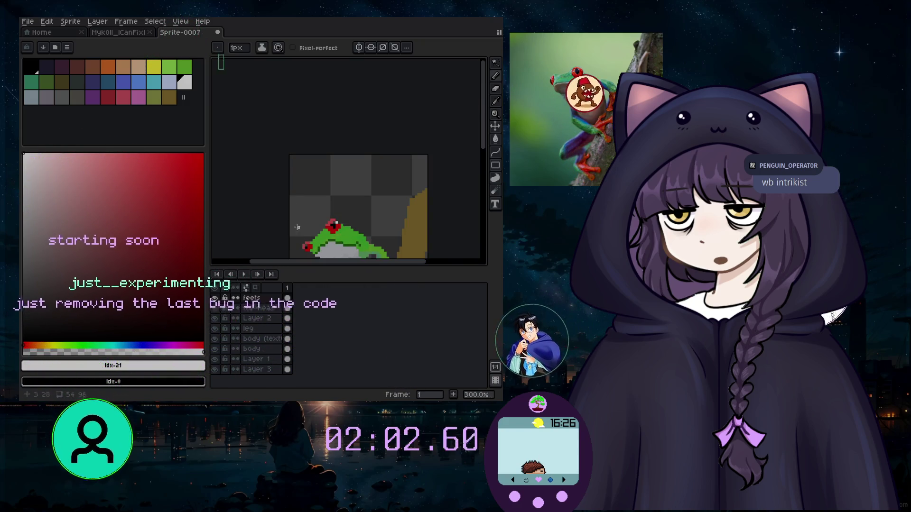
scroll(296, 229, "up", 4)
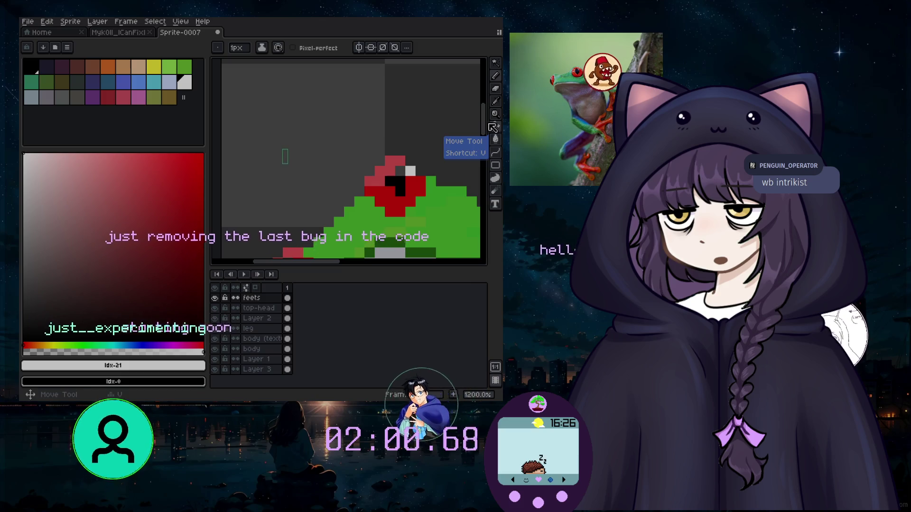
scroll(298, 147, "down", 3)
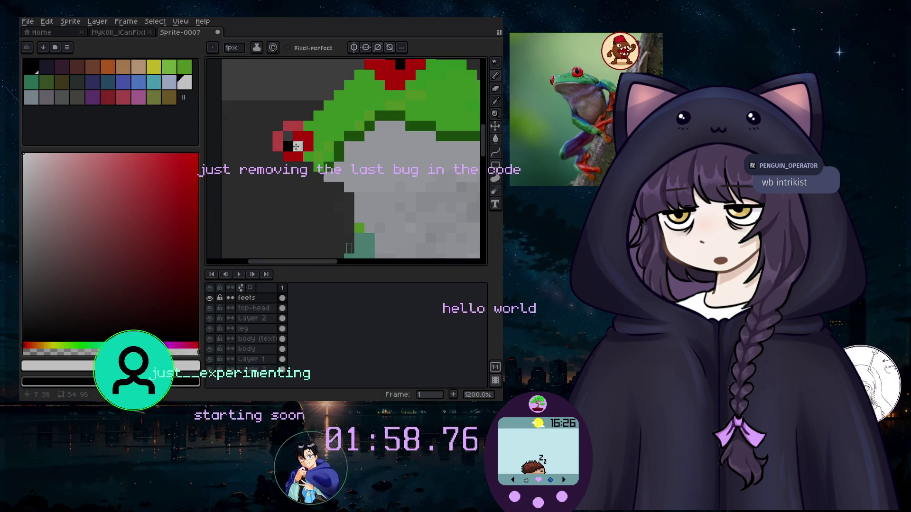
scroll(299, 129, "down", 6)
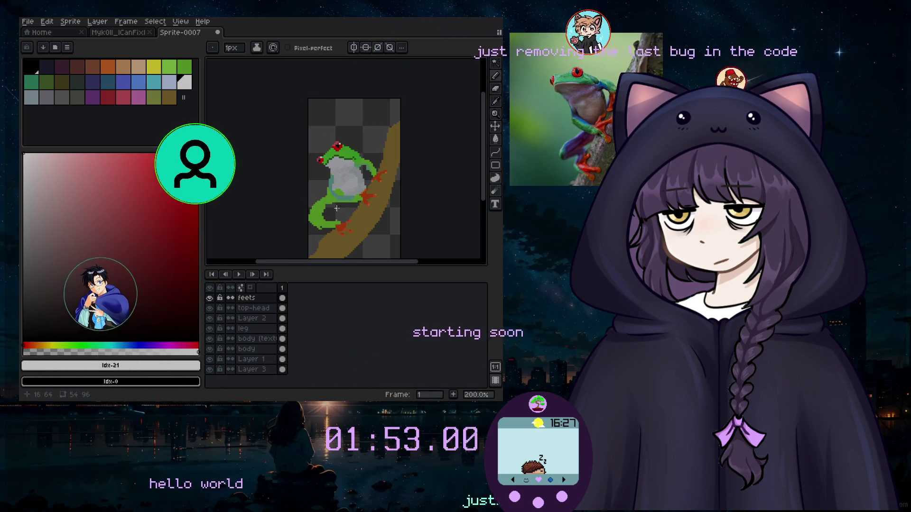
scroll(333, 219, "up", 2)
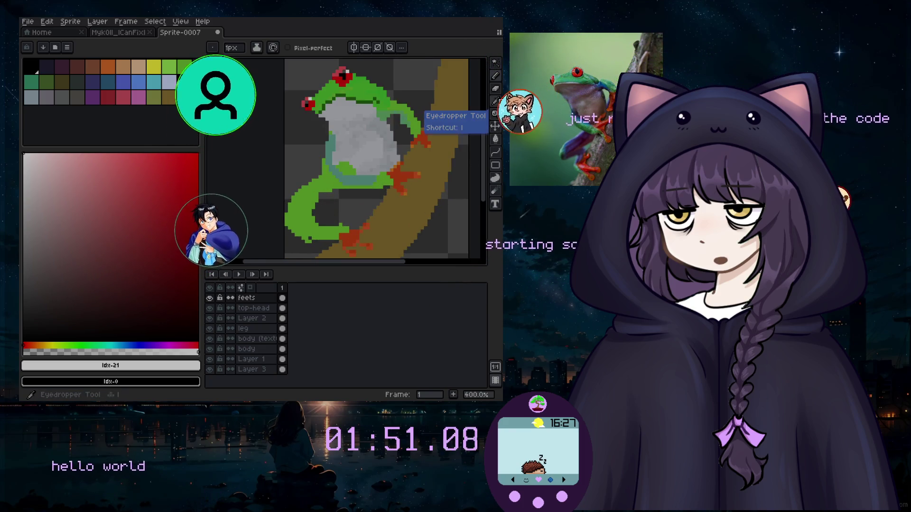
Erase stray leg pixels, then set up a 2px green Spray brush on the feets layer.
left_click(495, 75)
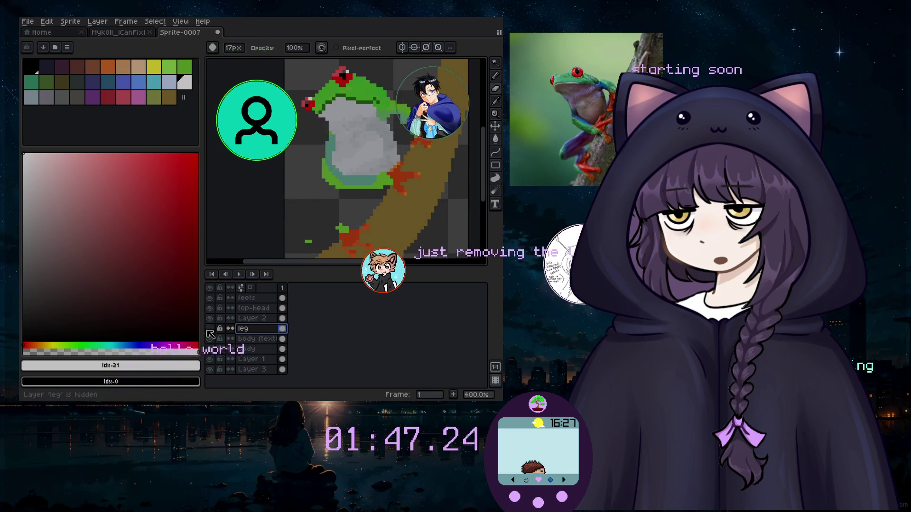
left_click_drag(321, 228, 344, 225)
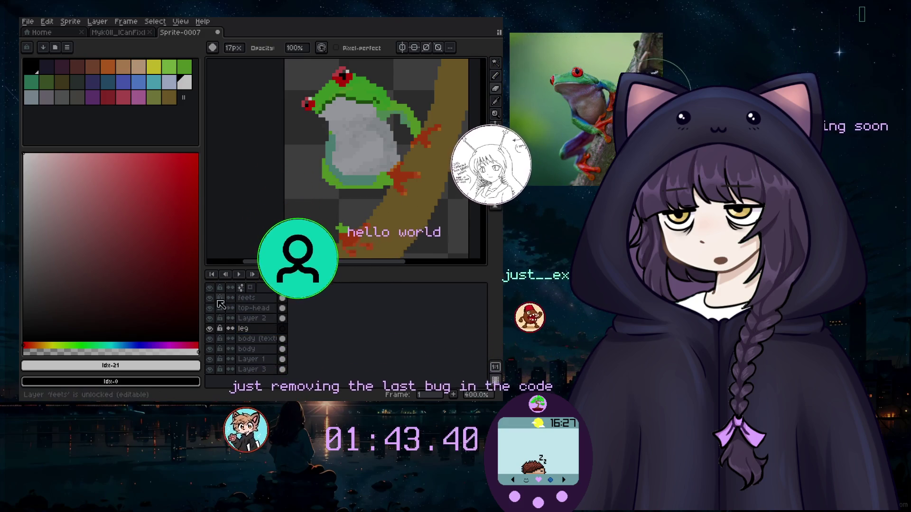
left_click(251, 298)
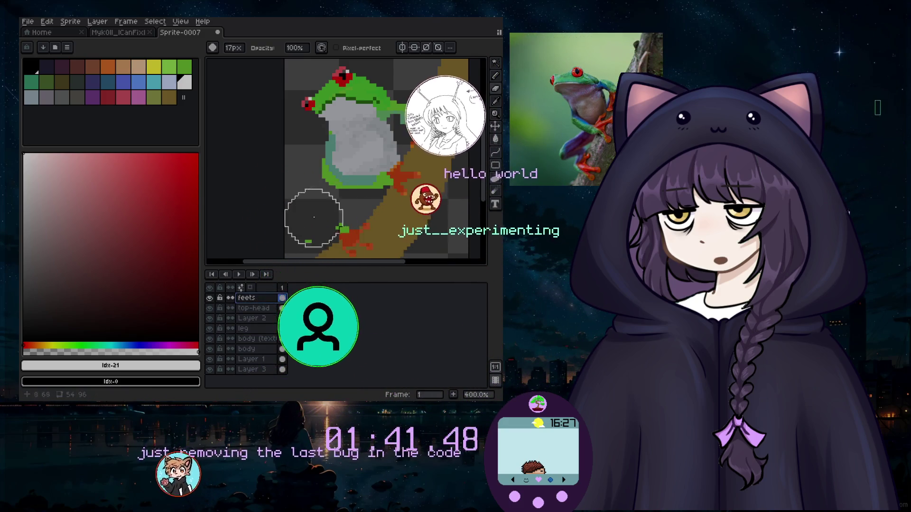
key("minus")
key("minus")
key("minus")
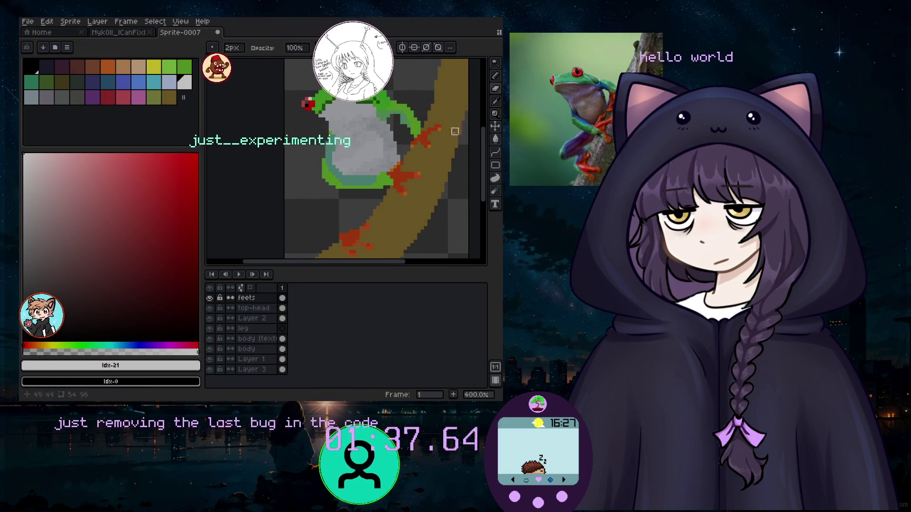
key("shift+b")
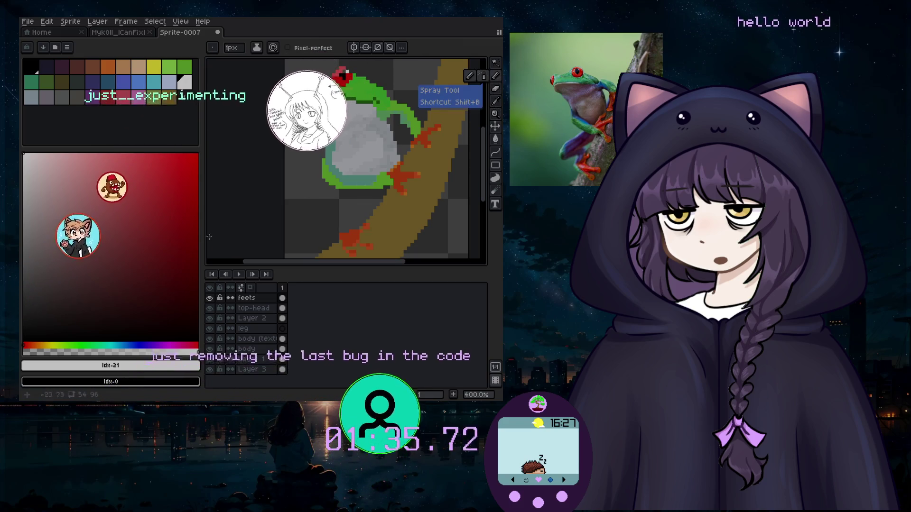
left_click(184, 67)
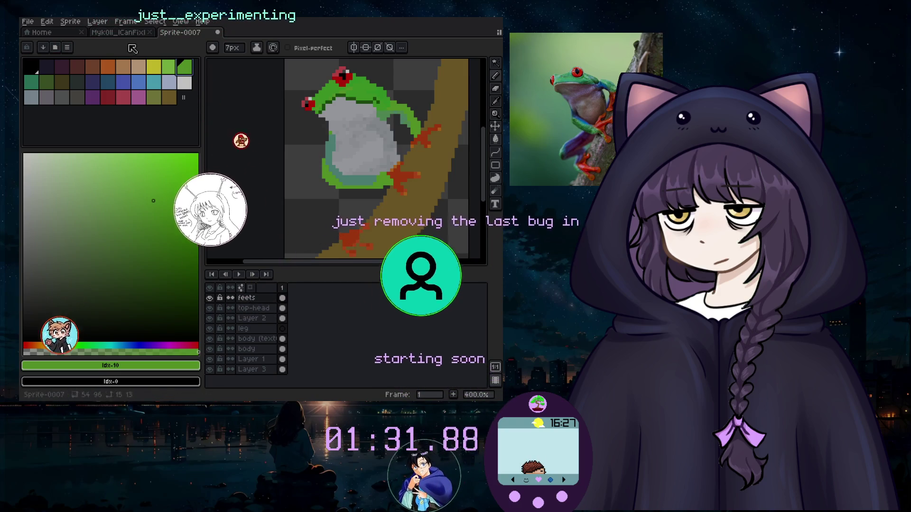
left_click(97, 21)
Create a new layer and draw a 1px green back leg with a small foot.
mouse_move(129, 75)
left_click(195, 75)
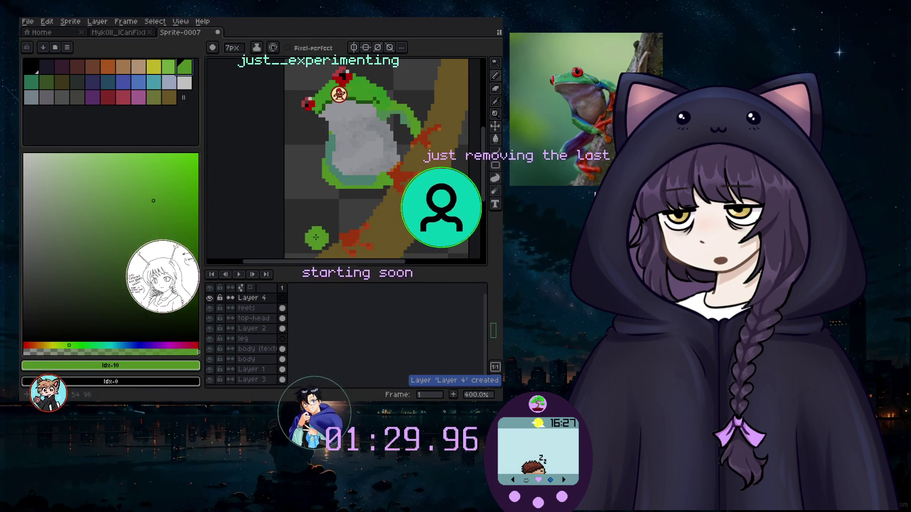
key("minus")
key("minus")
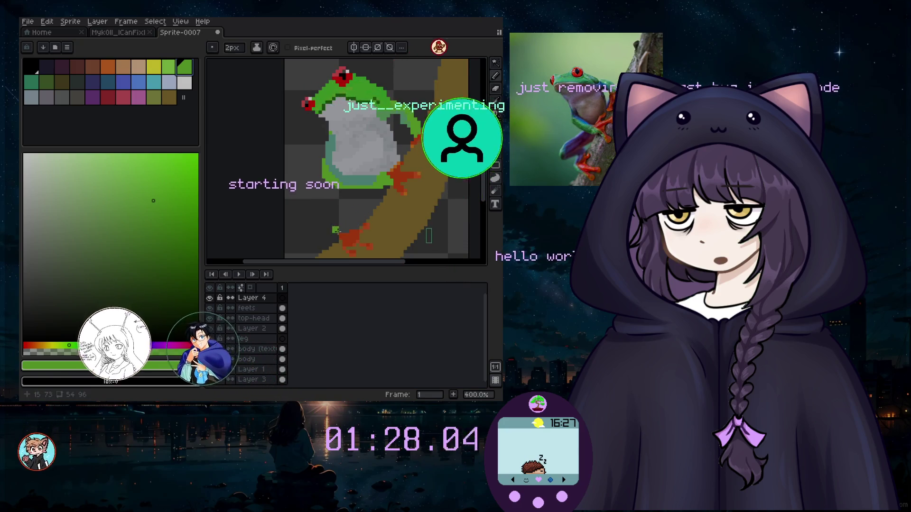
key("minus")
key("minus")
scroll(337, 231, "up", 5)
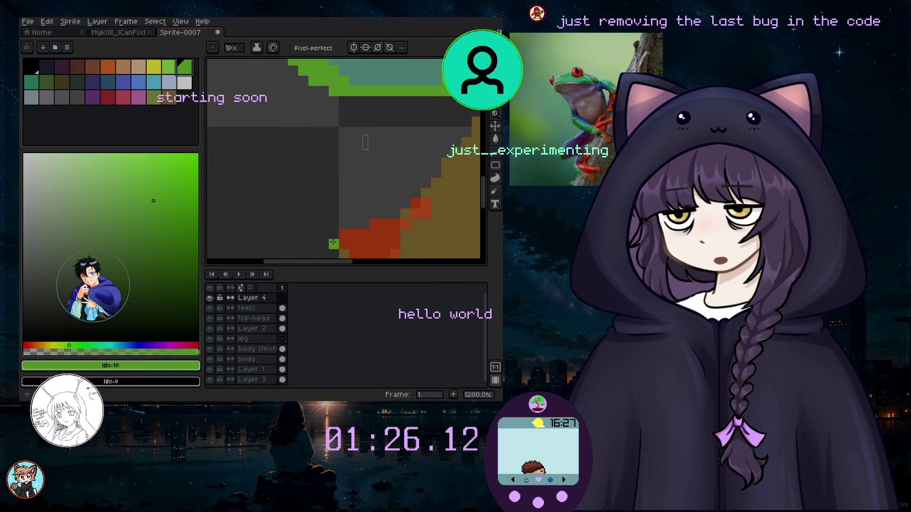
left_click_drag(334, 243, 337, 227)
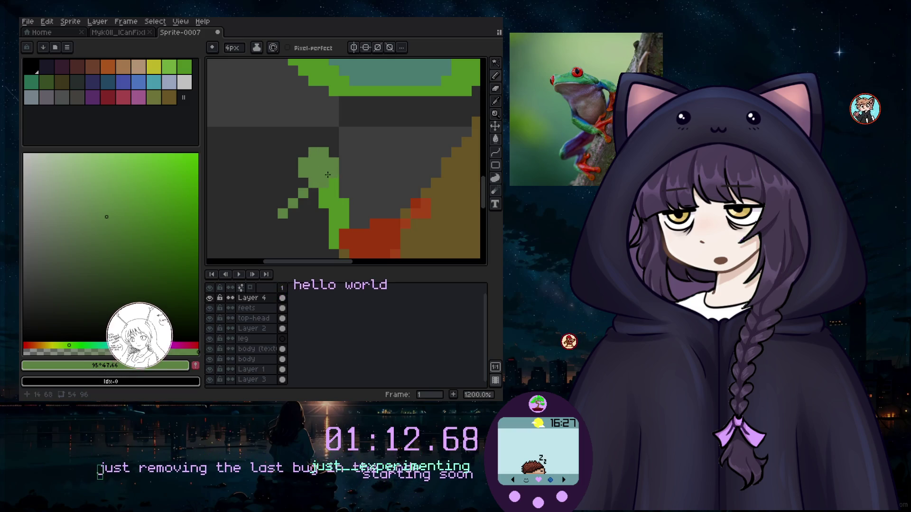
scroll(292, 194, "down", 3)
scroll(266, 202, "down", 3)
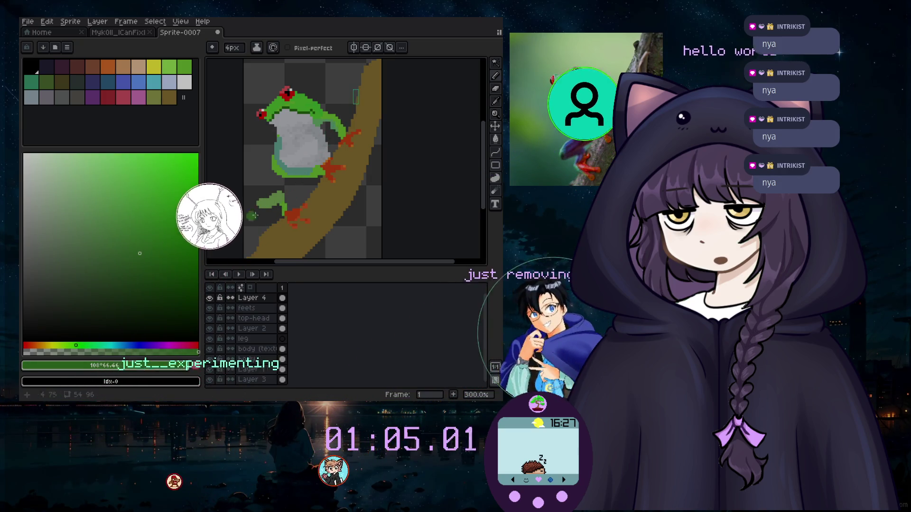
scroll(271, 193, "up", 3)
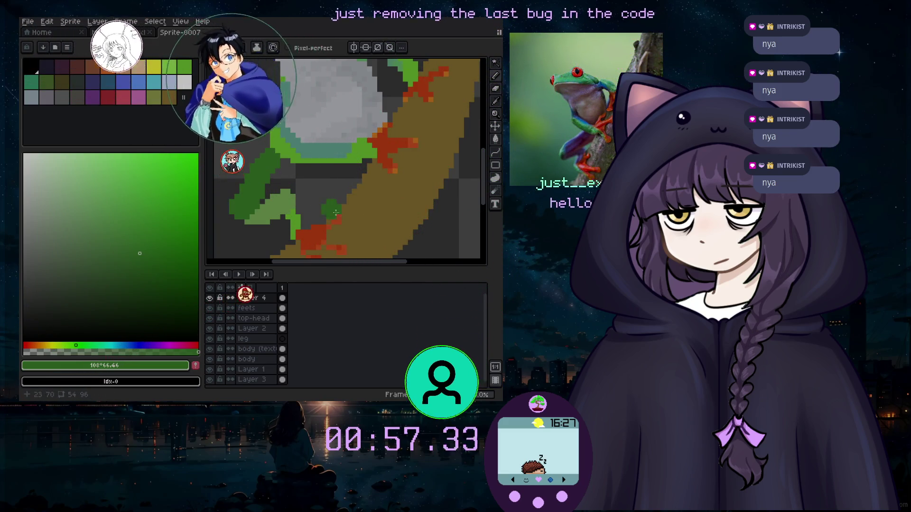
Eyedrop the near-black colour from the canvas and return to the Pencil.
scroll(330, 204, "up", 1)
key("i")
left_click(330, 204)
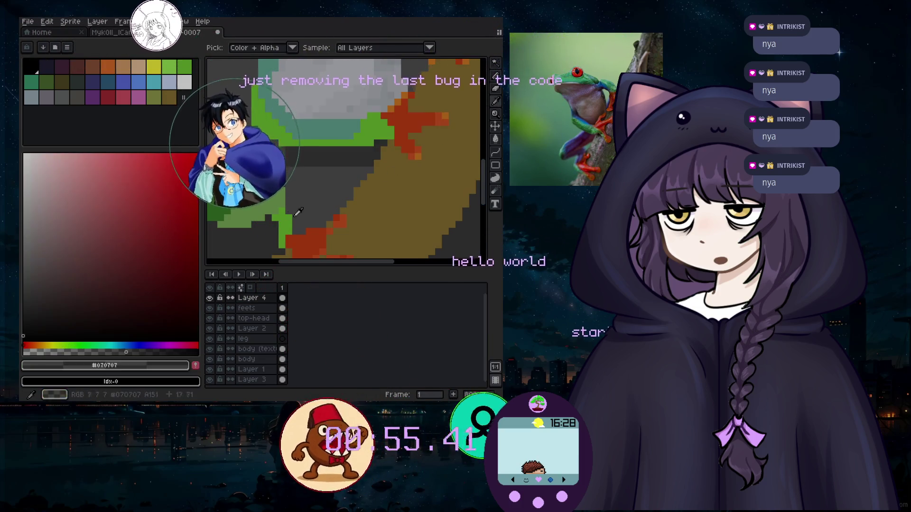
key("b")
scroll(330, 205, "up", 2)
scroll(277, 229, "down", 3)
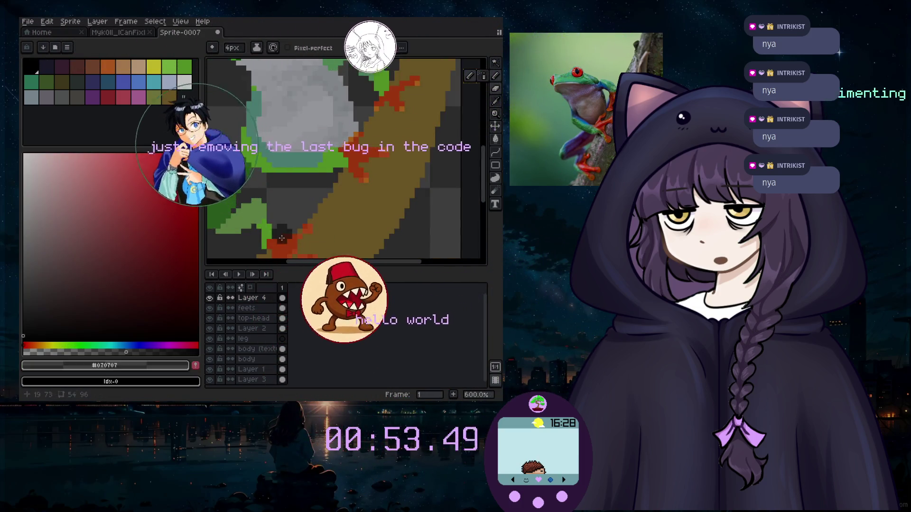
Paint sampled light green over the red at the lower-left foot, then pick darker green #367727.
key("i")
left_click(332, 159)
key("b")
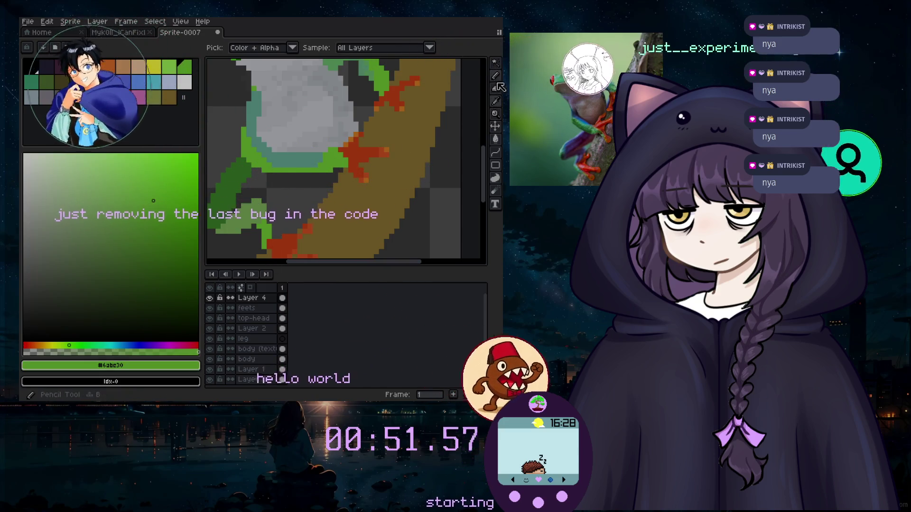
left_click(262, 240)
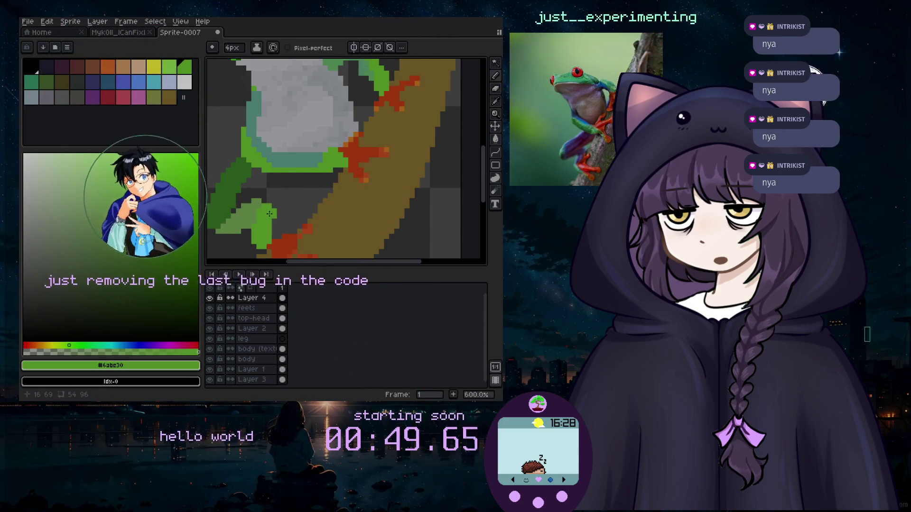
left_click(284, 244)
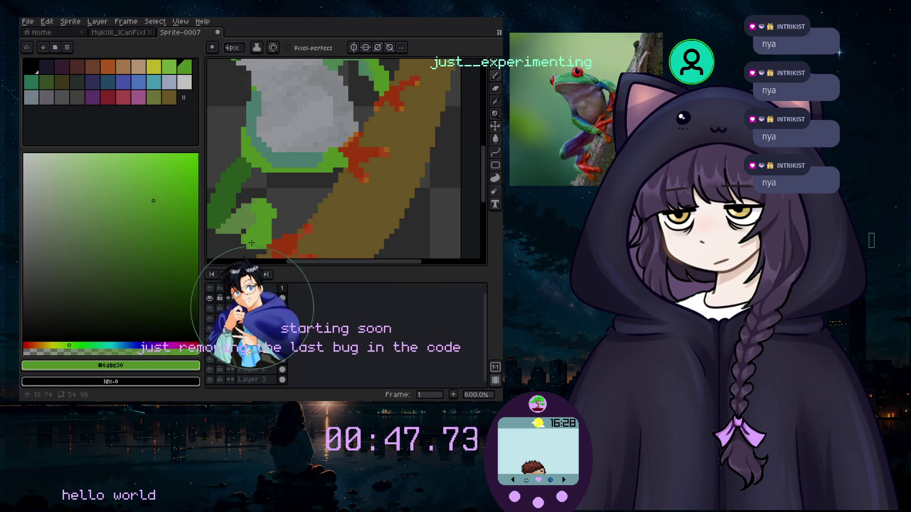
scroll(252, 241, "down", 2)
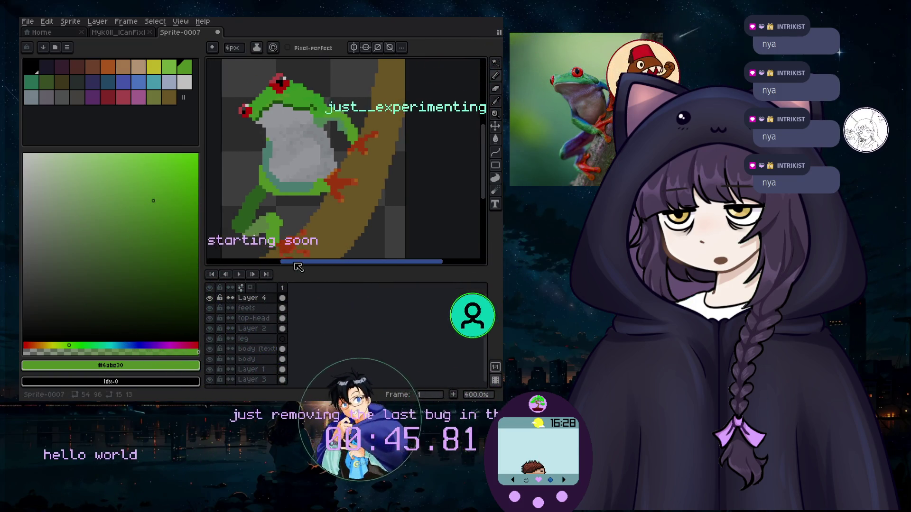
scroll(249, 242, "up", 2)
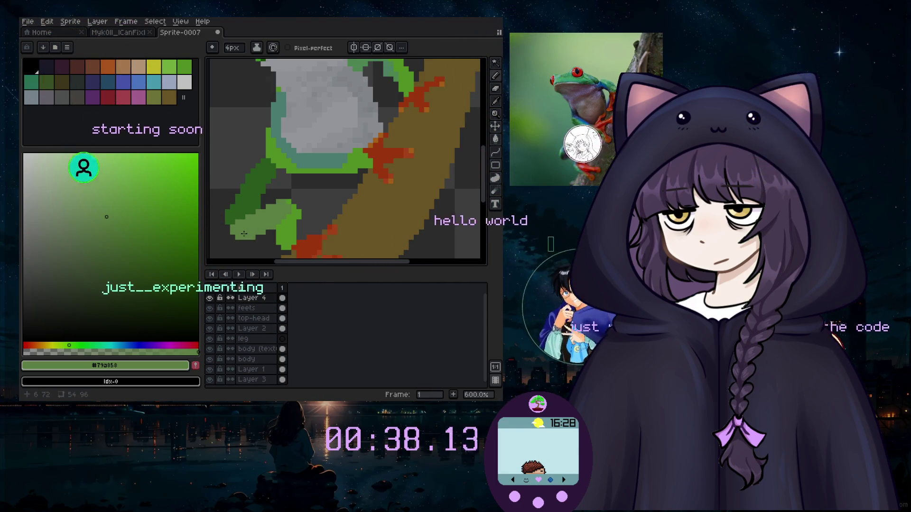
scroll(371, 251, "down", 3)
scroll(362, 210, "up", 4)
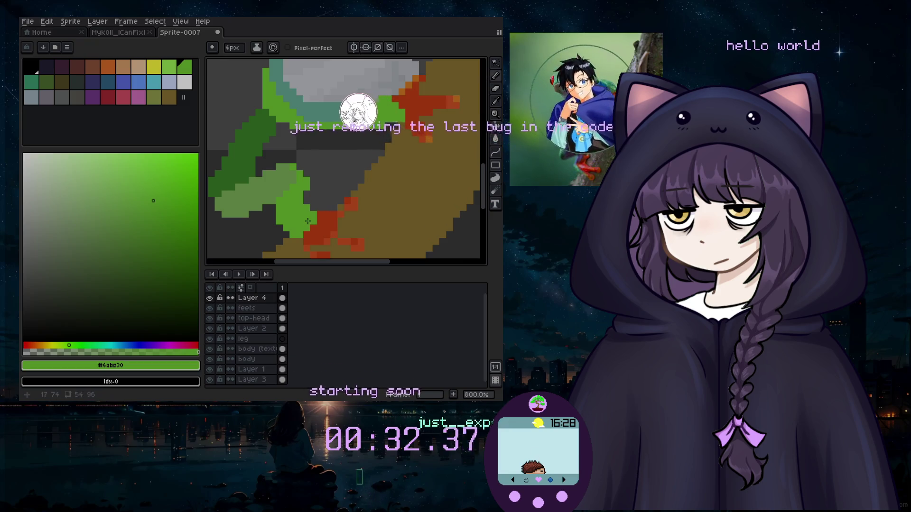
scroll(255, 212, "down", 3)
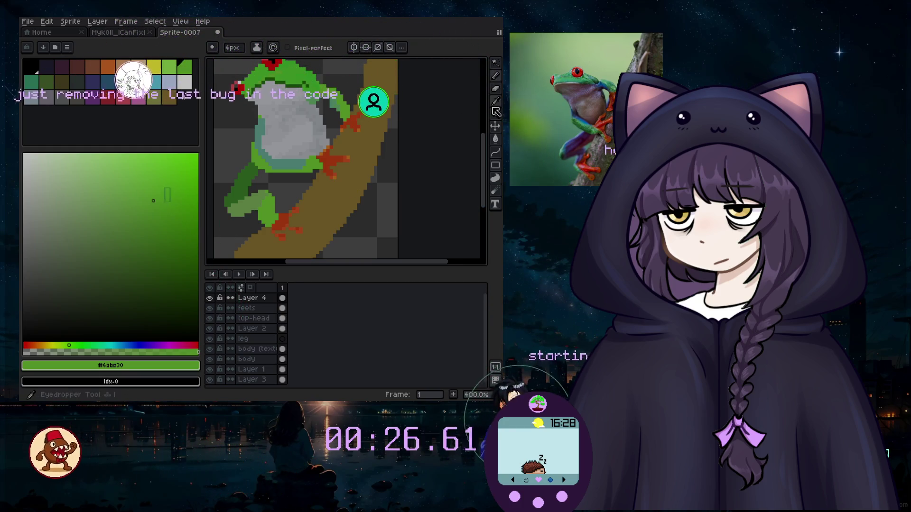
left_click(335, 168)
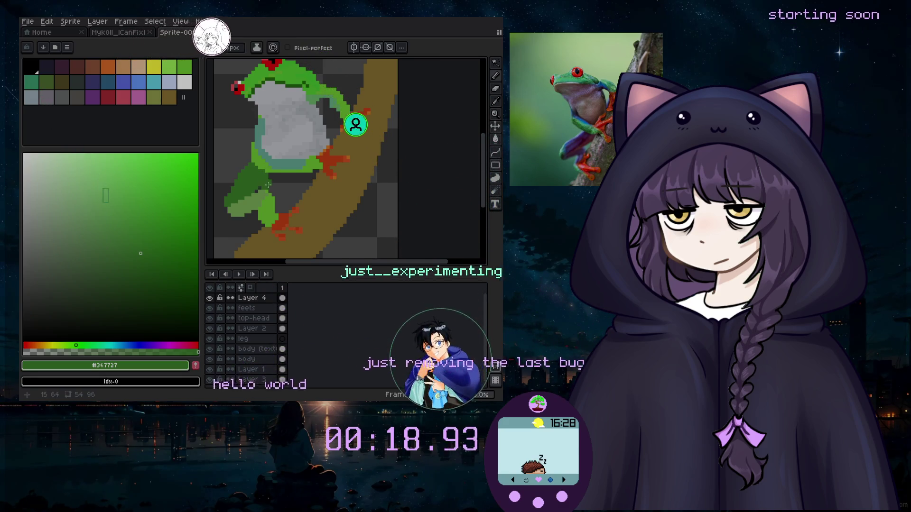
Toggle Layer 3's visibility to check the background, with Layer 1 active.
scroll(266, 184, "down", 3)
scroll(283, 205, "up", 1)
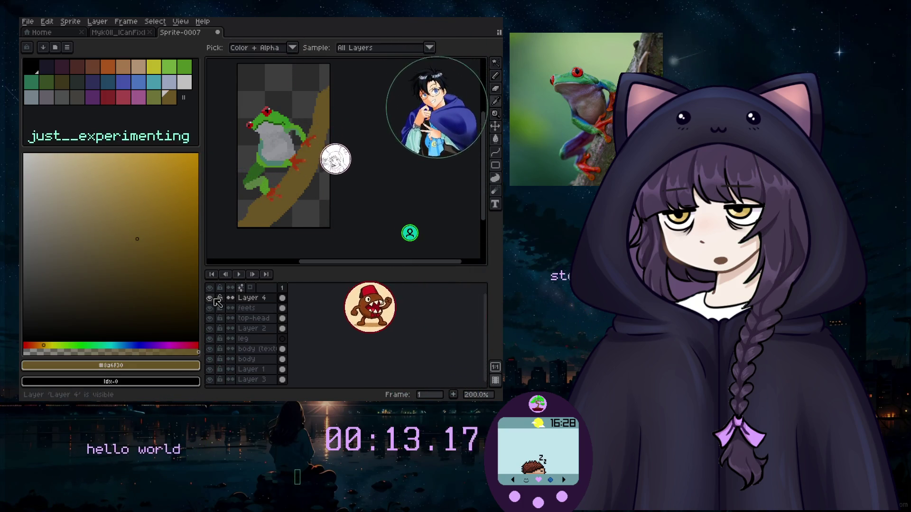
scroll(256, 360, "down", 1)
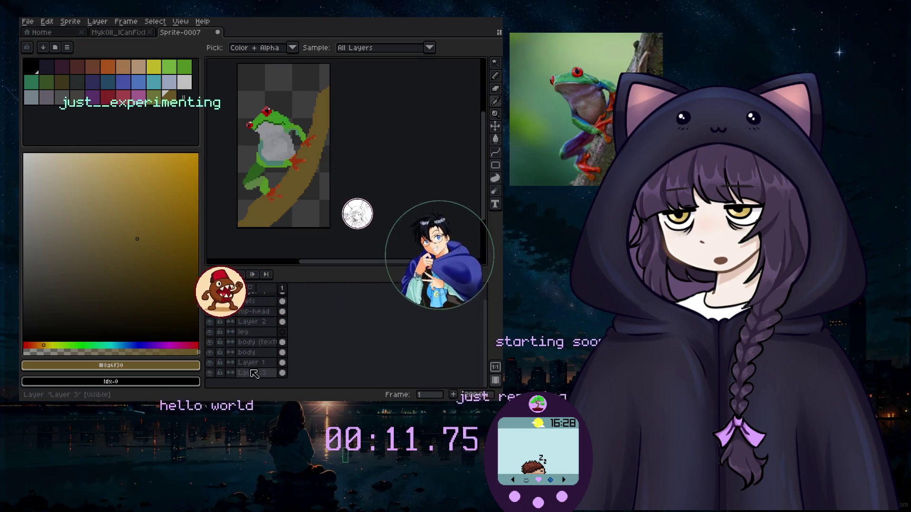
left_click(209, 372)
left_click(254, 365)
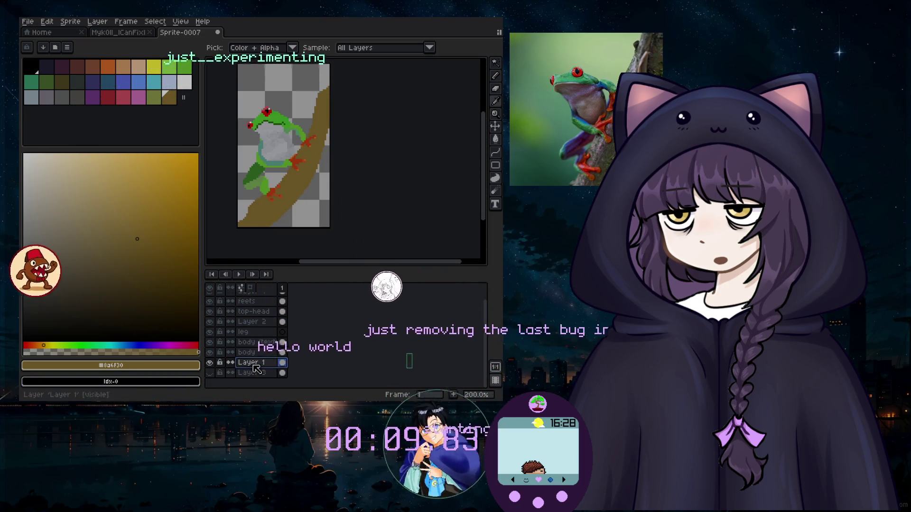
left_click(209, 373)
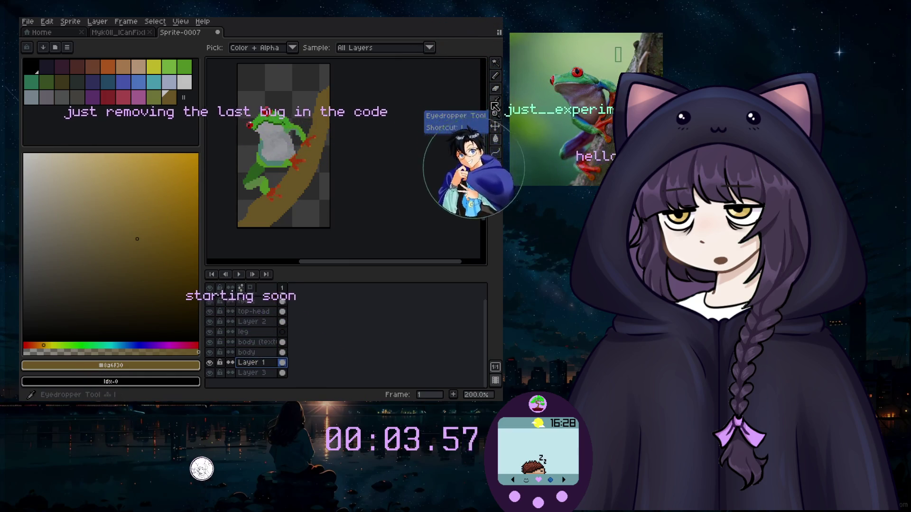
left_click(495, 105)
scroll(347, 148, "down", 2)
scroll(347, 148, "up", 2)
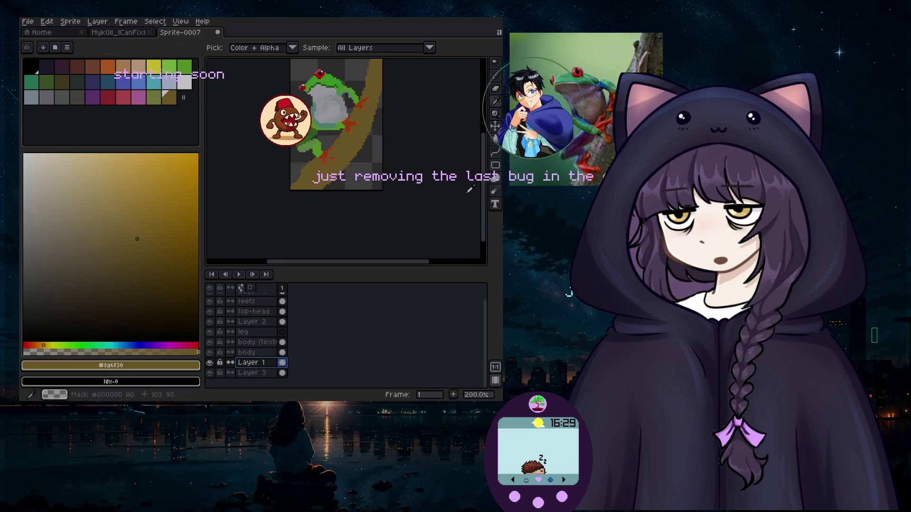
Fill the transparent background with black on Layer 3 using the Paint Bucket.
left_click(495, 76)
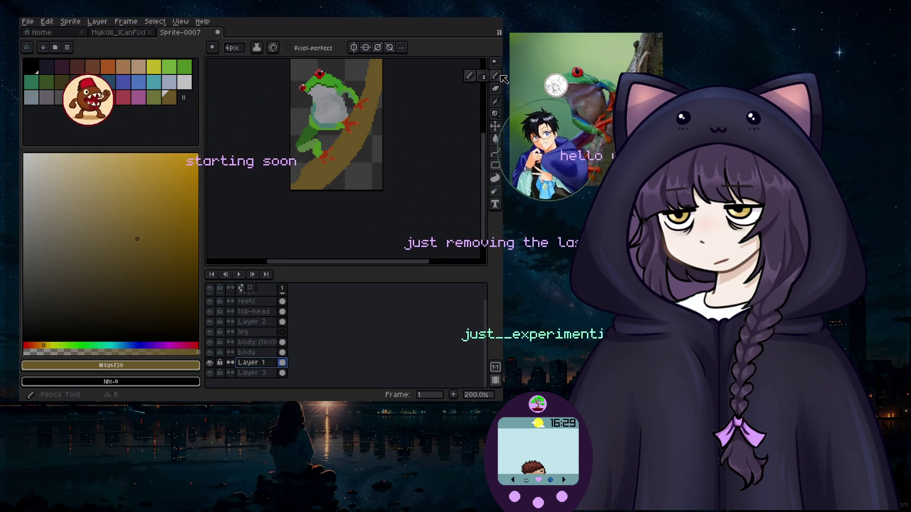
left_click(495, 138)
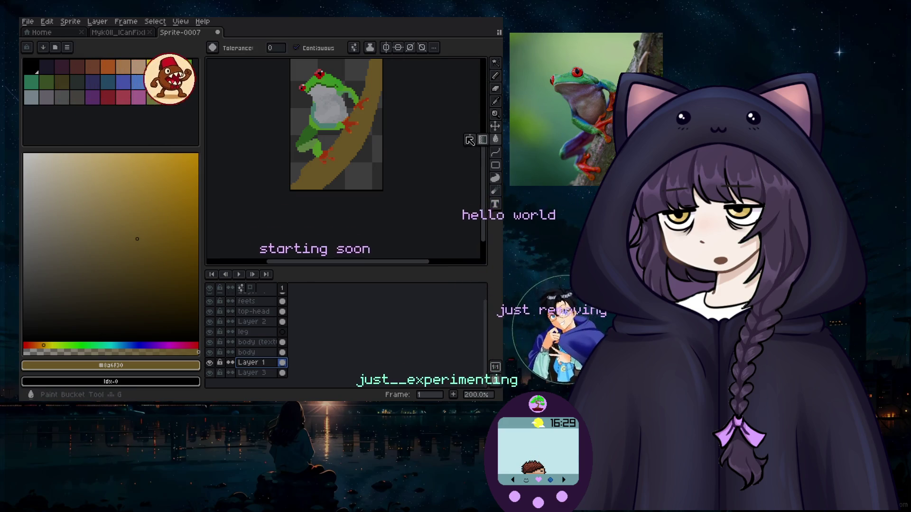
left_click(36, 70)
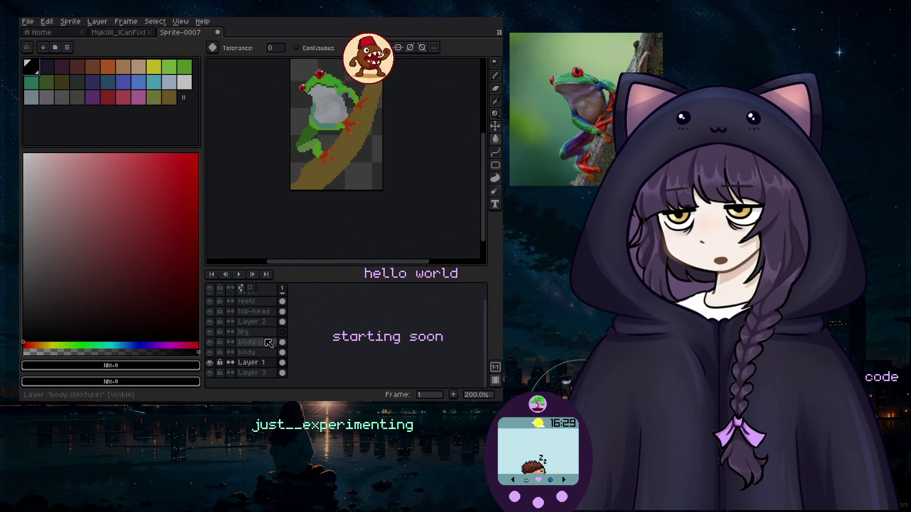
left_click(249, 373)
left_click(335, 183)
Eyedrop the dark green #367727 from the frog's leg and zoom in.
scroll(356, 164, "down", 1)
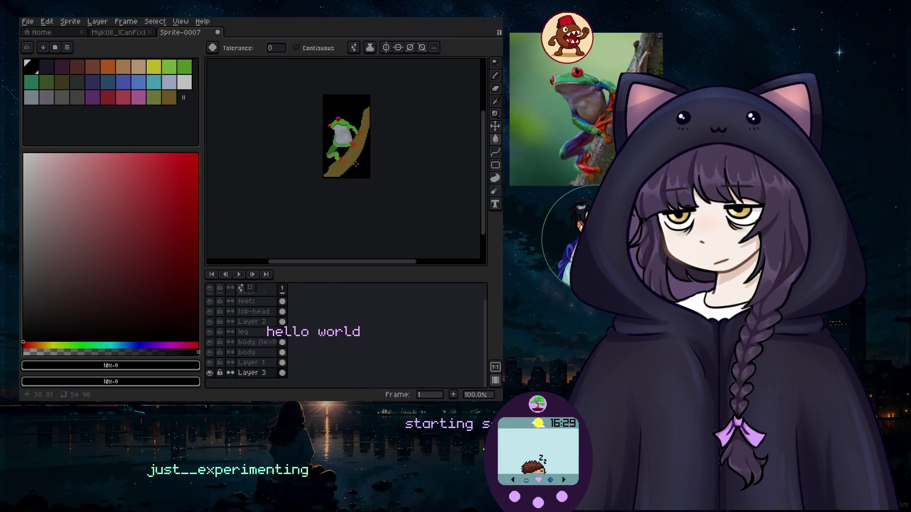
scroll(354, 151, "up", 3)
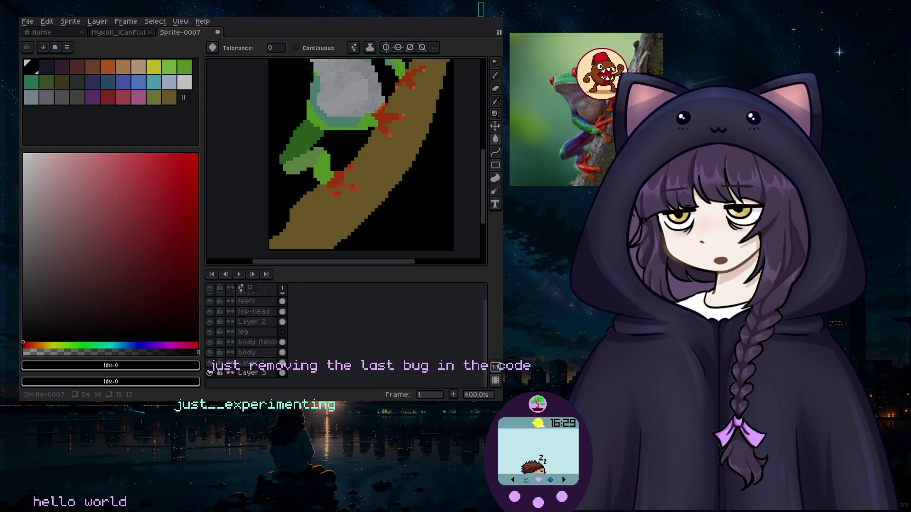
left_click(300, 135)
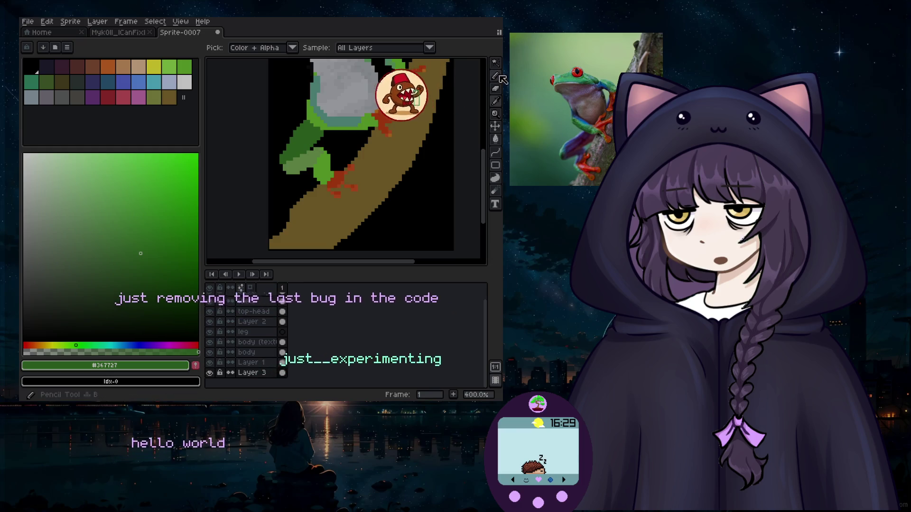
scroll(283, 165, "up", 1)
scroll(282, 165, "up", 1)
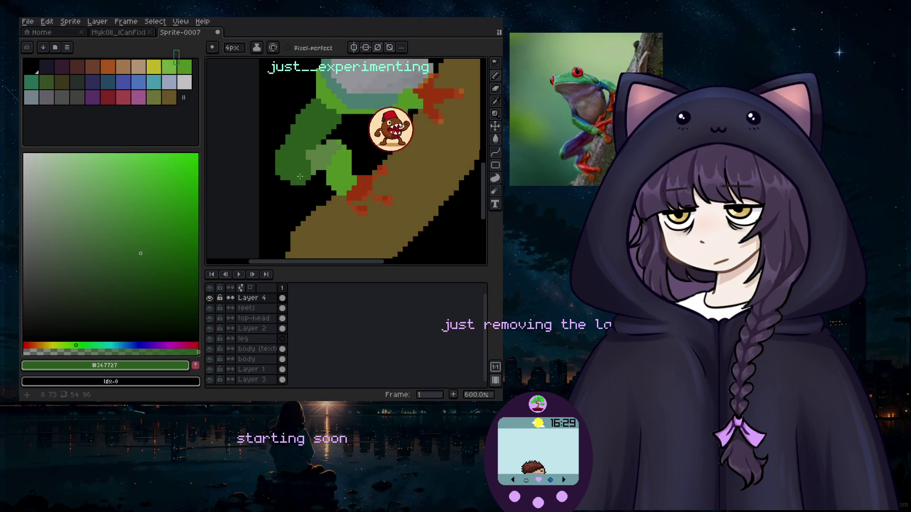
Adjust the brush size and tool, then zoom out from 500% to 100% to see the whole frog.
scroll(303, 177, "down", 4)
scroll(312, 182, "up", 2)
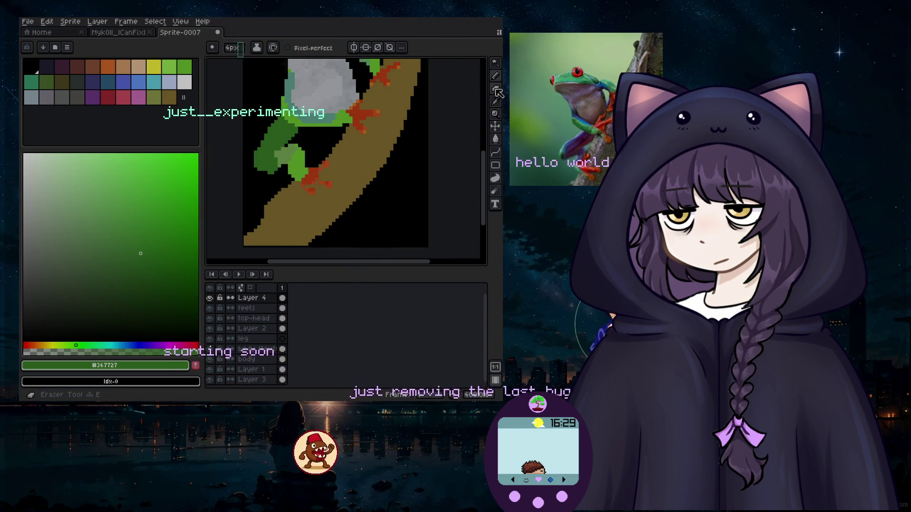
scroll(305, 167, "up", 1)
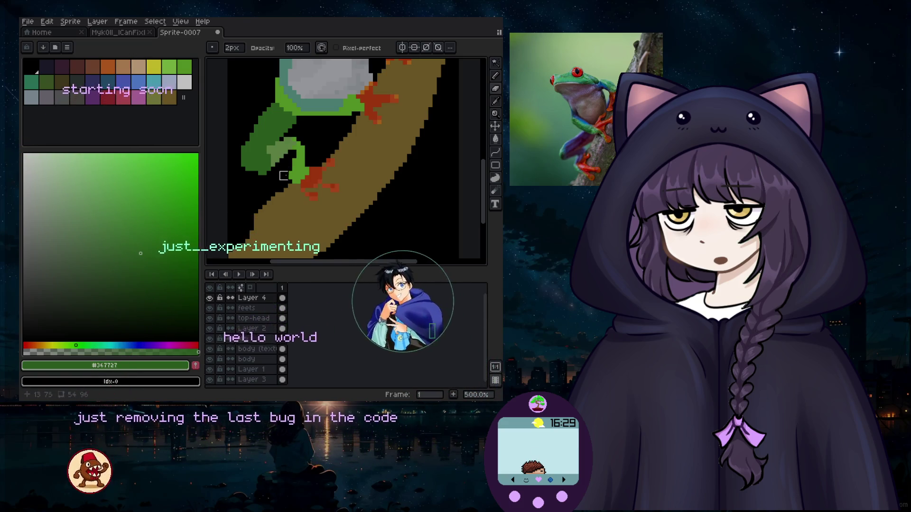
key("minus")
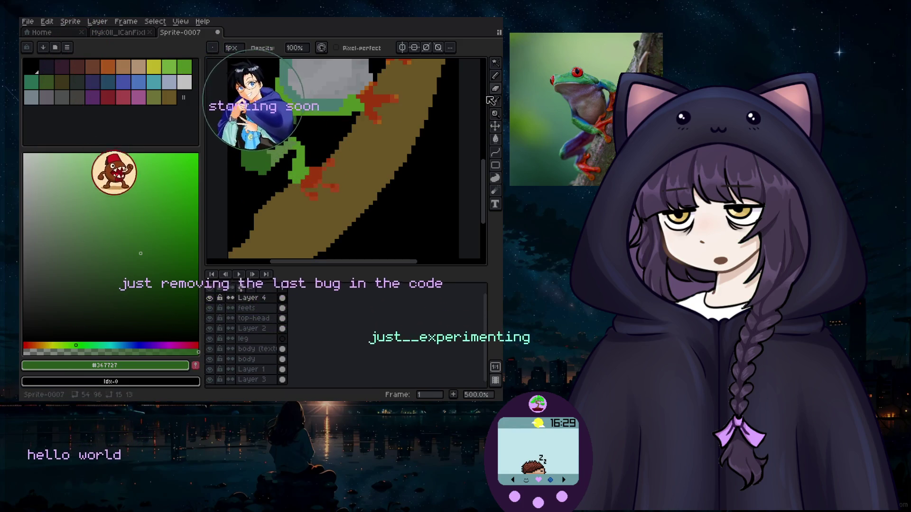
key("i")
left_click(495, 85)
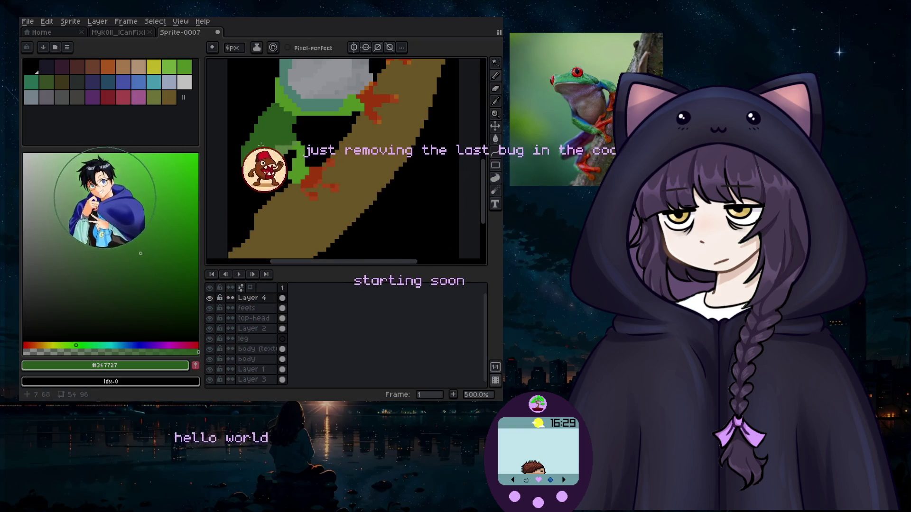
scroll(308, 154, "down", 3)
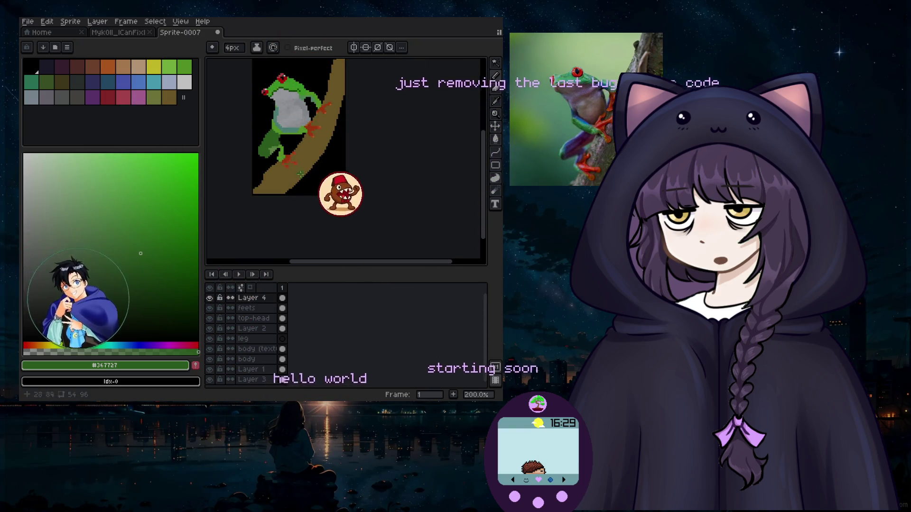
scroll(275, 160, "up", 3)
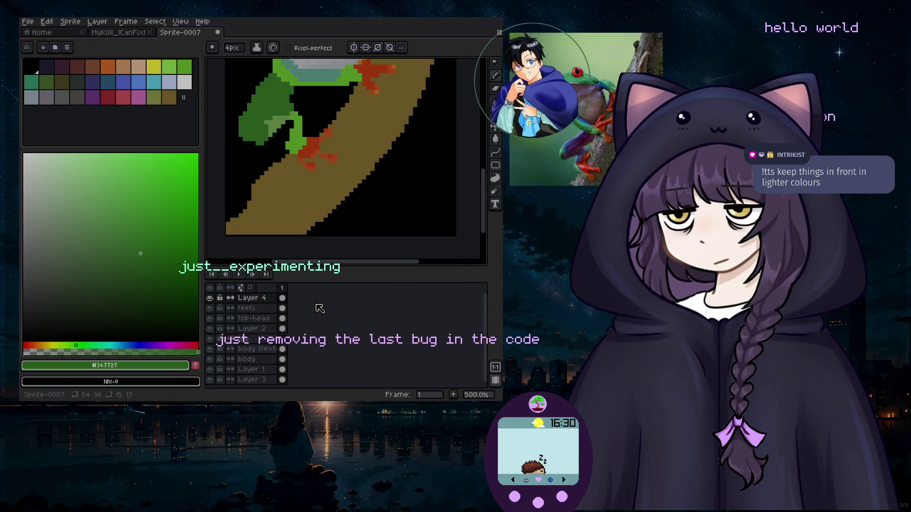
scroll(311, 131, "down", 2)
scroll(311, 131, "down", 2)
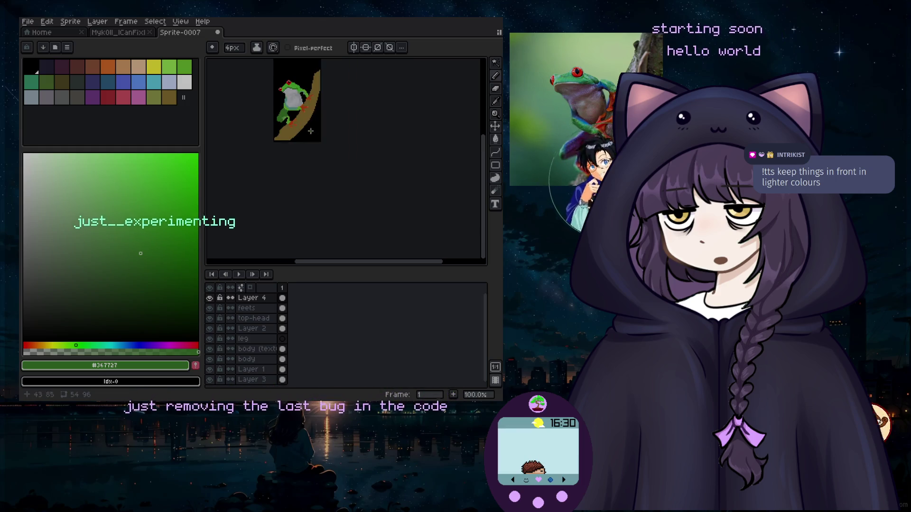
Zoom in on the frog, sample its bright green #6abe30, and zoom back out to 300%.
scroll(319, 151, "up", 2)
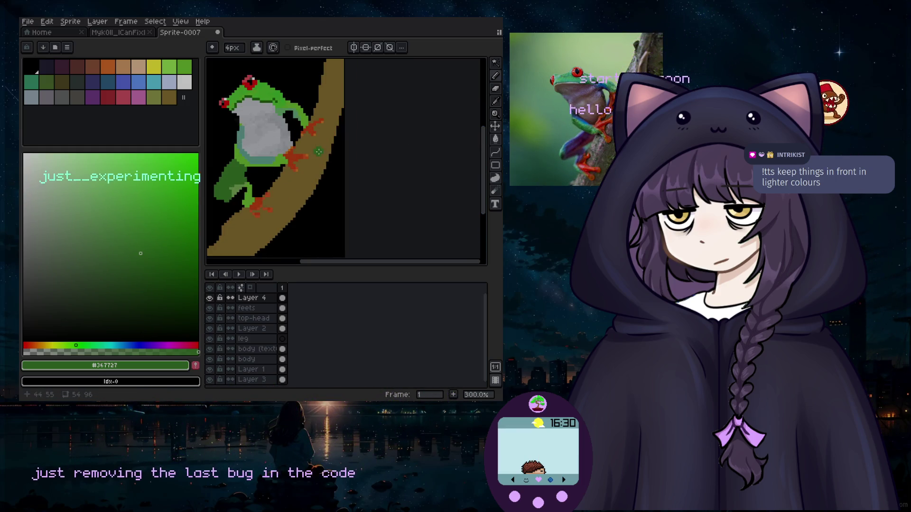
scroll(331, 264, "left", 2)
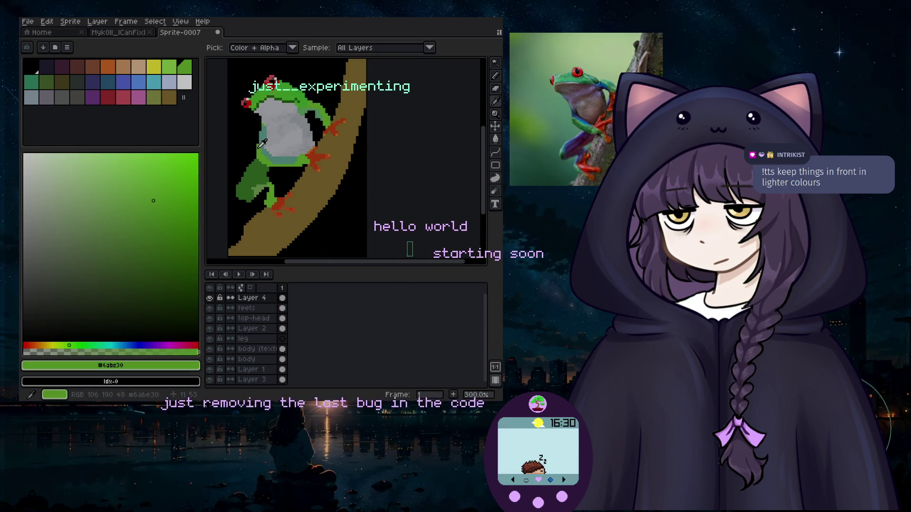
scroll(266, 141, "up", 2)
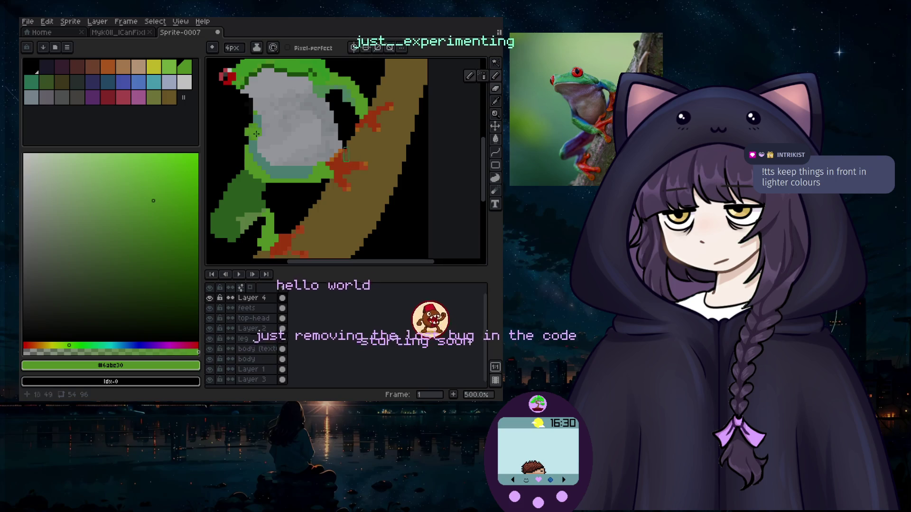
scroll(247, 140, "up", 1)
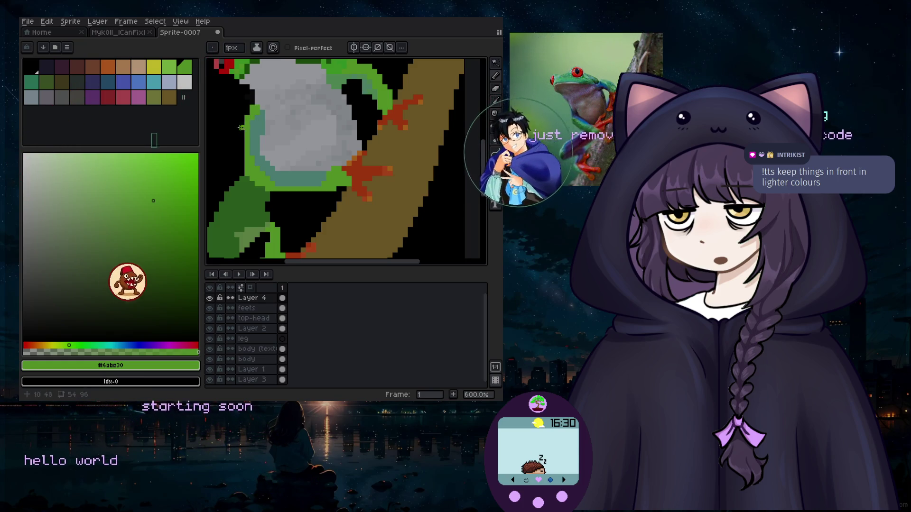
scroll(248, 110, "down", 3)
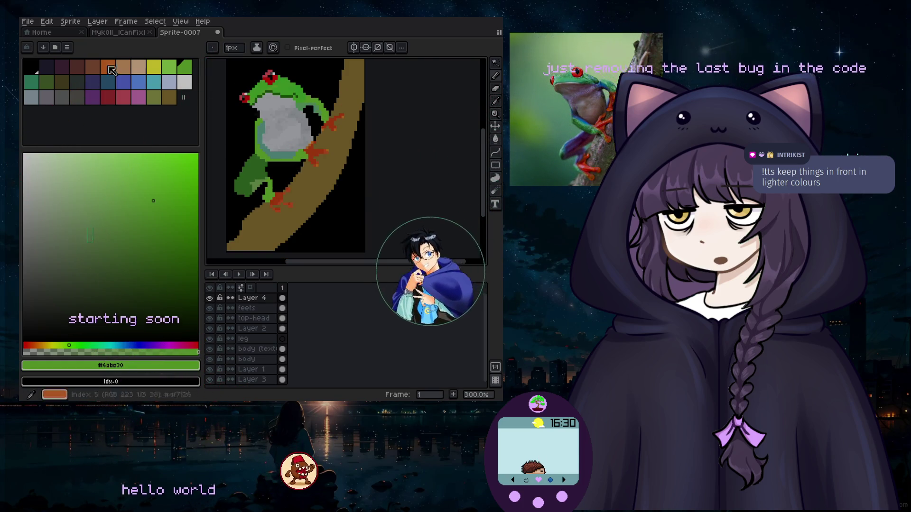
left_click(48, 22)
Save the frog sprite as MuchFrogVeryCute_draft.aseprite in the just-art folder.
left_click(27, 22)
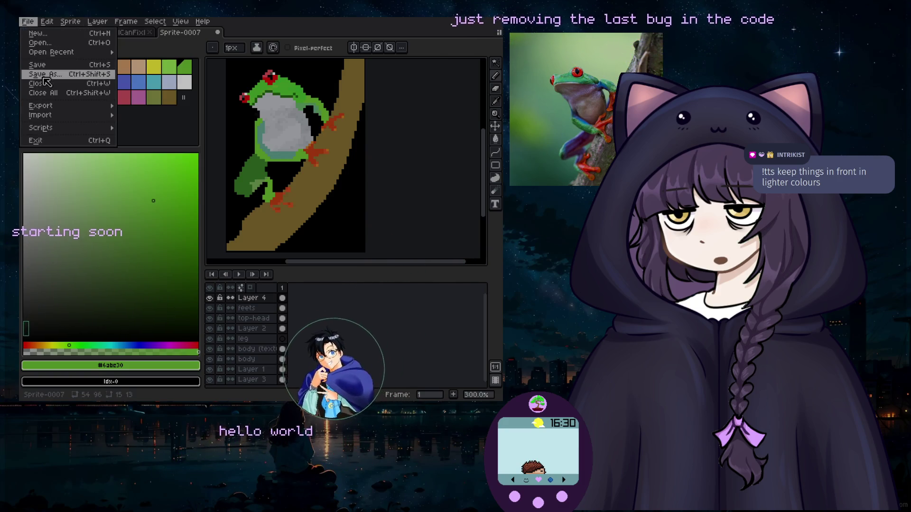
left_click(43, 82)
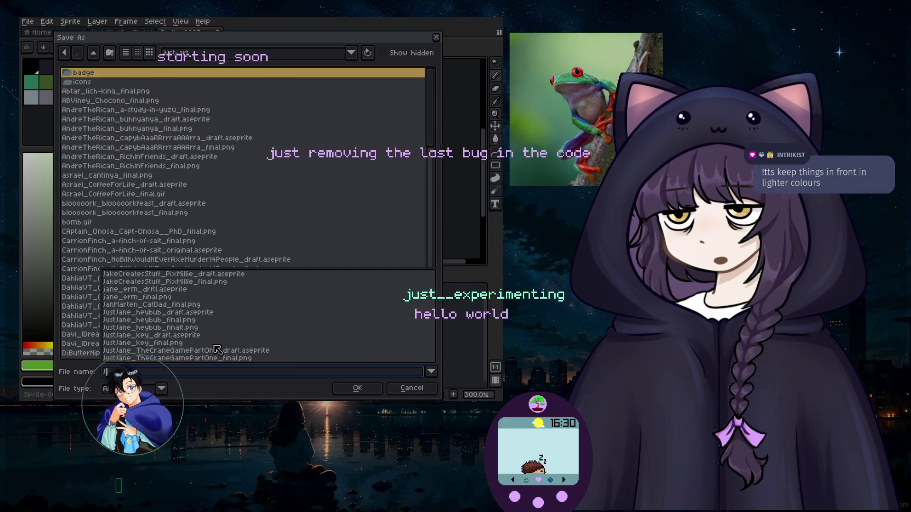
type("JustJane_")
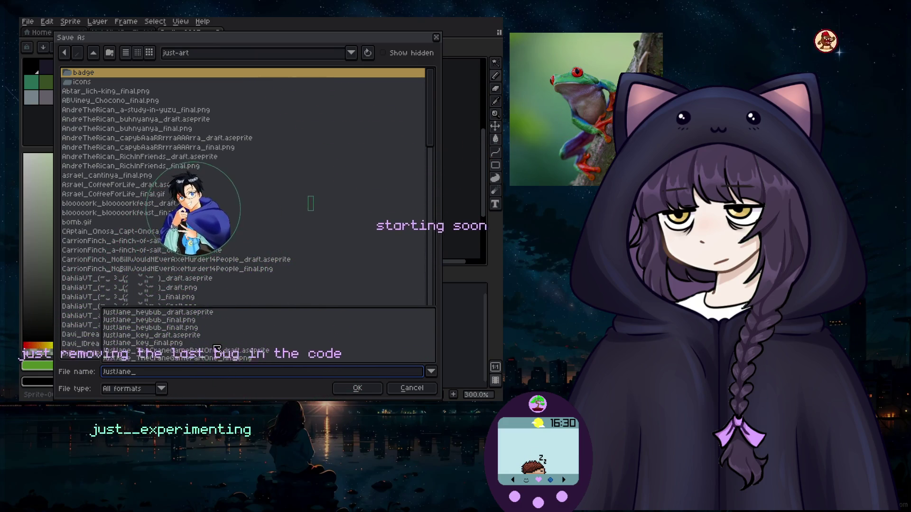
type("MuchFro")
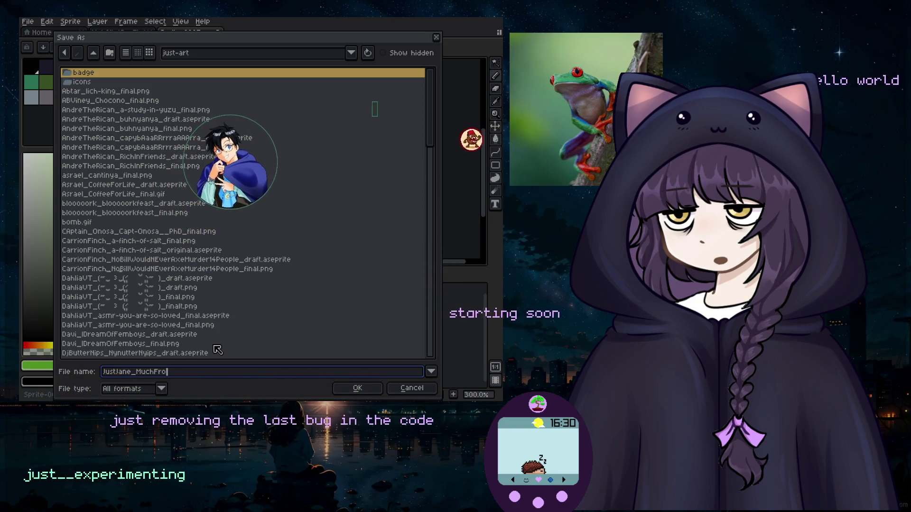
type("gVeryCute_draft")
key("Return")
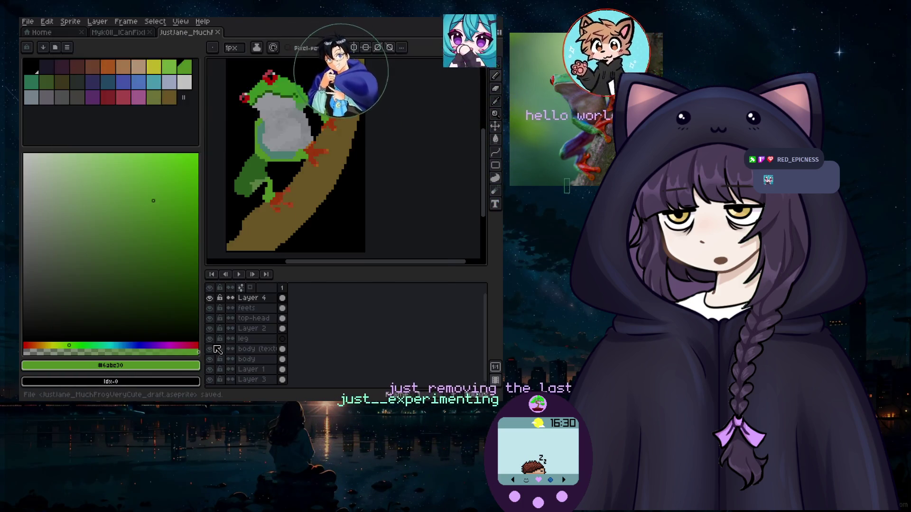
Export the frog as MuchFrogVeryCute_final.png at 100% size with visible layers.
left_click(28, 22)
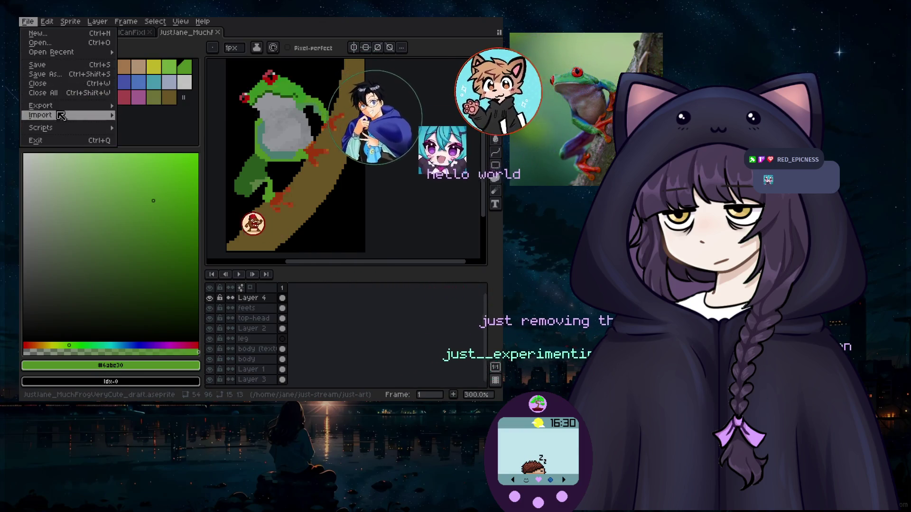
mouse_move(59, 109)
left_click(136, 107)
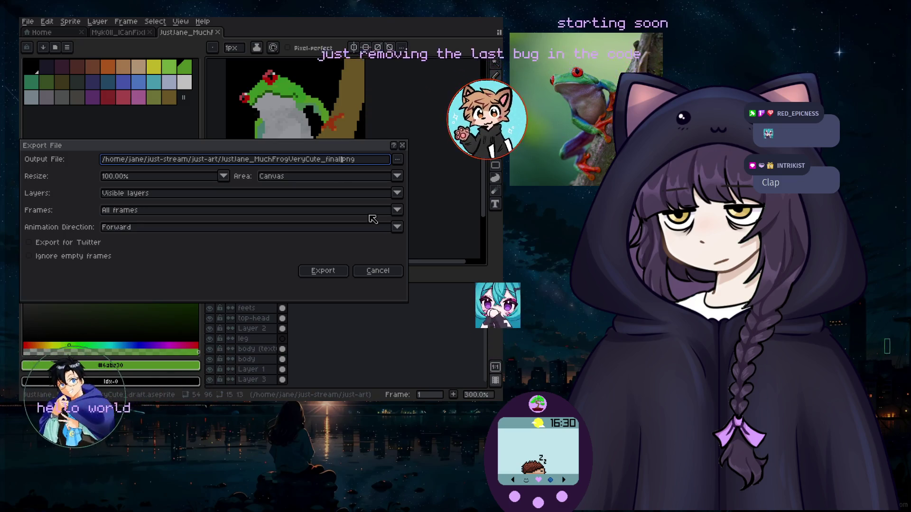
key("Return")
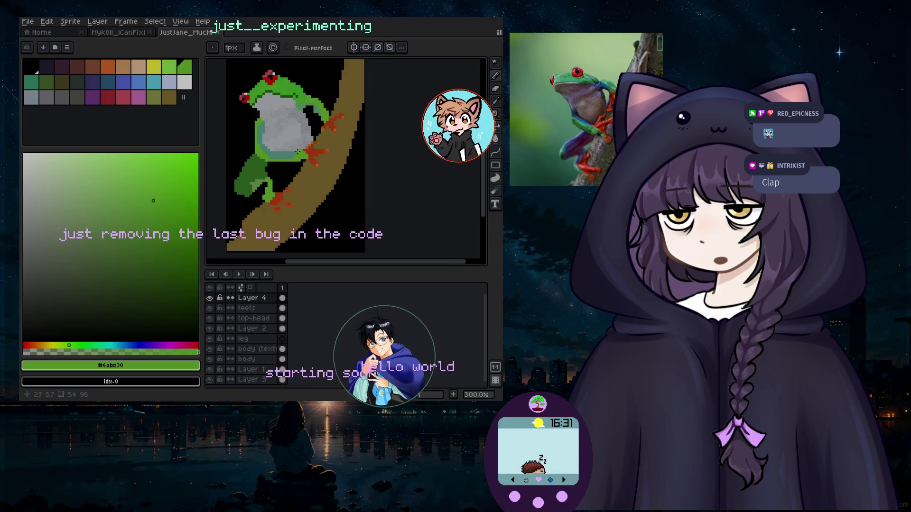
Preview the frog at 50% and actual 100% size, then switch to main.cpp in Neovim.
scroll(299, 142, "down", 2)
scroll(306, 168, "up", 1)
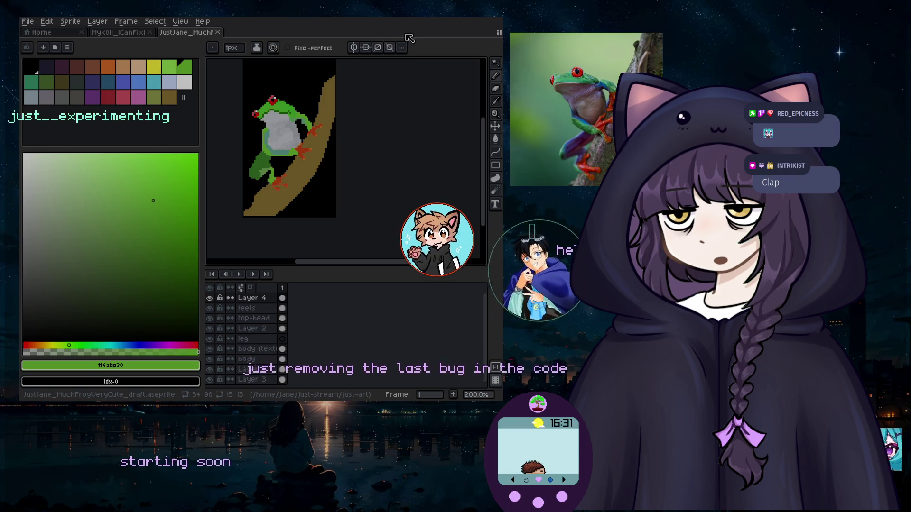
scroll(399, 136, "down", 2)
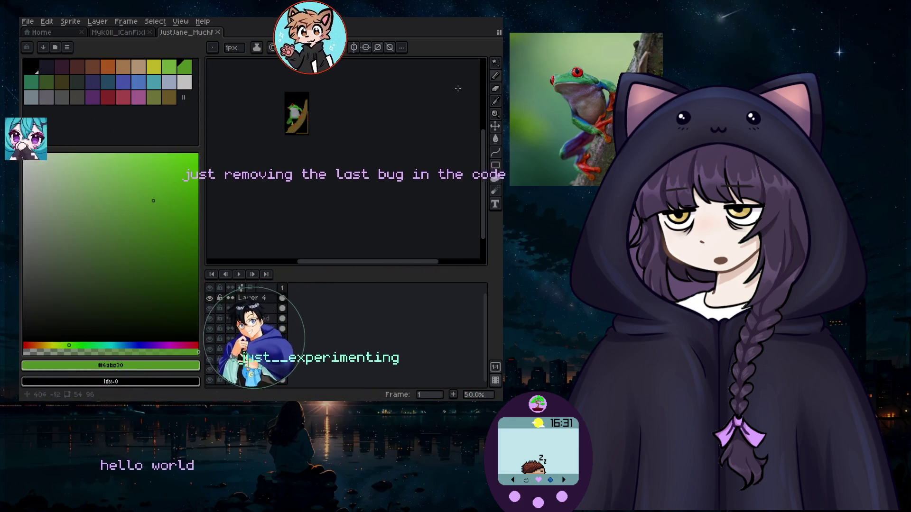
key("1")
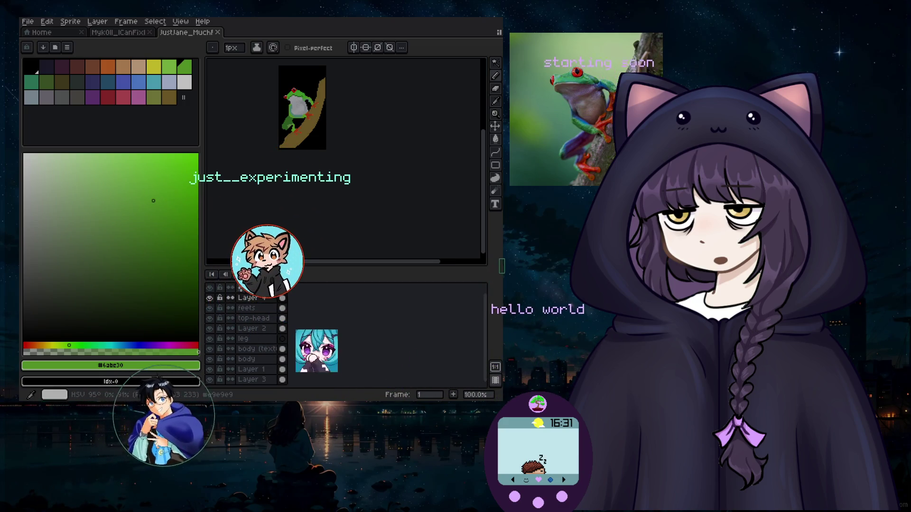
key("super+2")
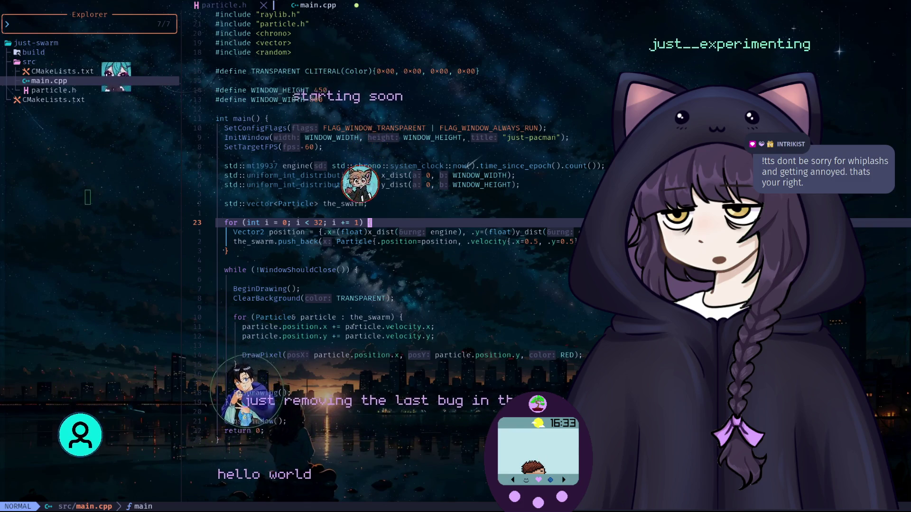
Place the cursor on the while-loop condition line in main.cpp.
left_click(356, 270)
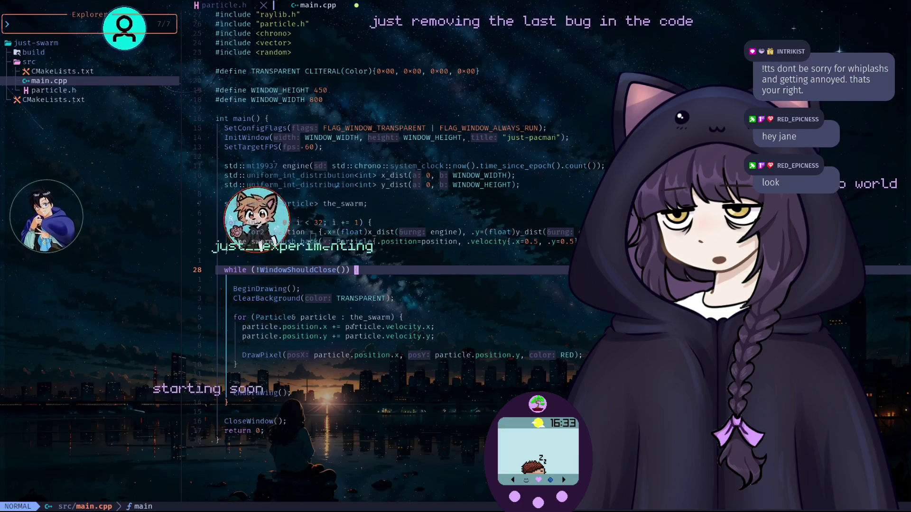
key("k")
key("k")
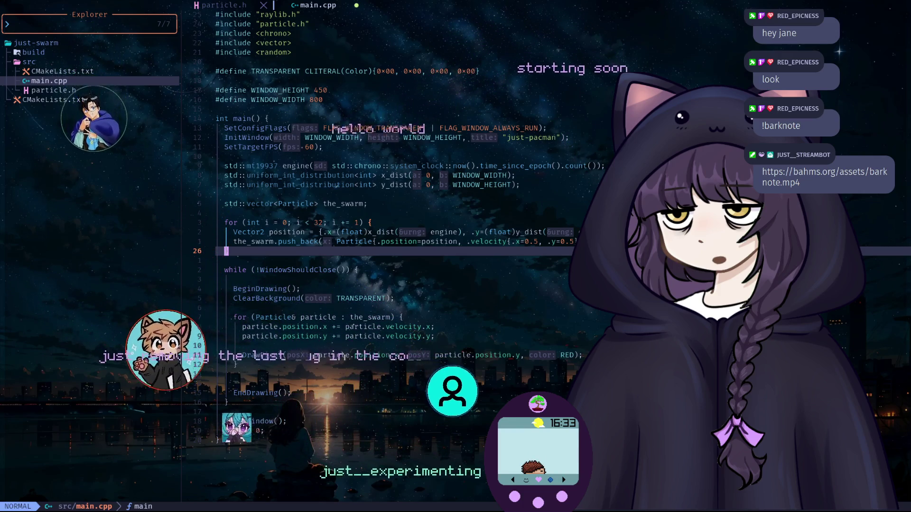
left_click(256, 233)
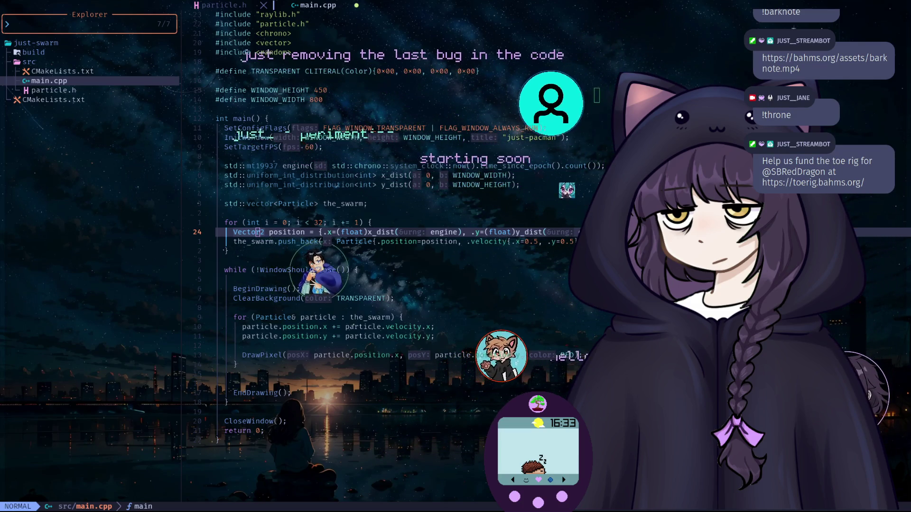
left_click(235, 364)
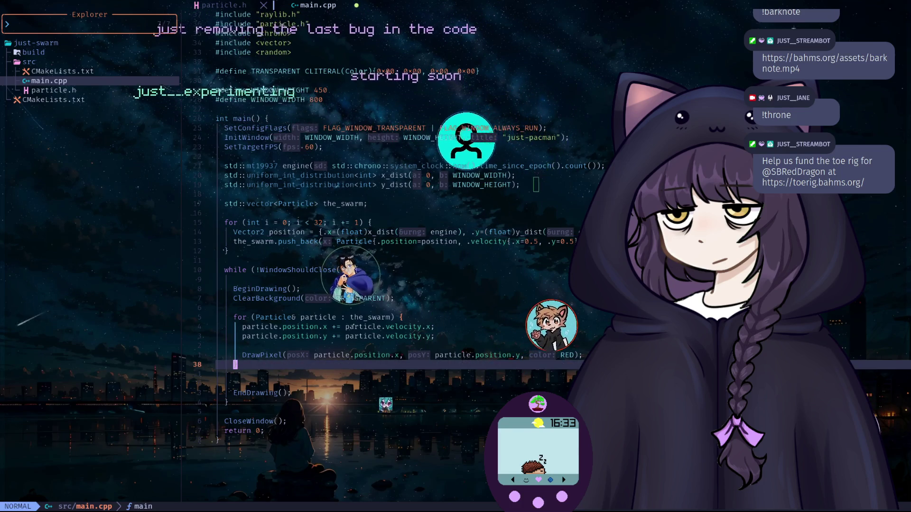
key("j")
key("j")
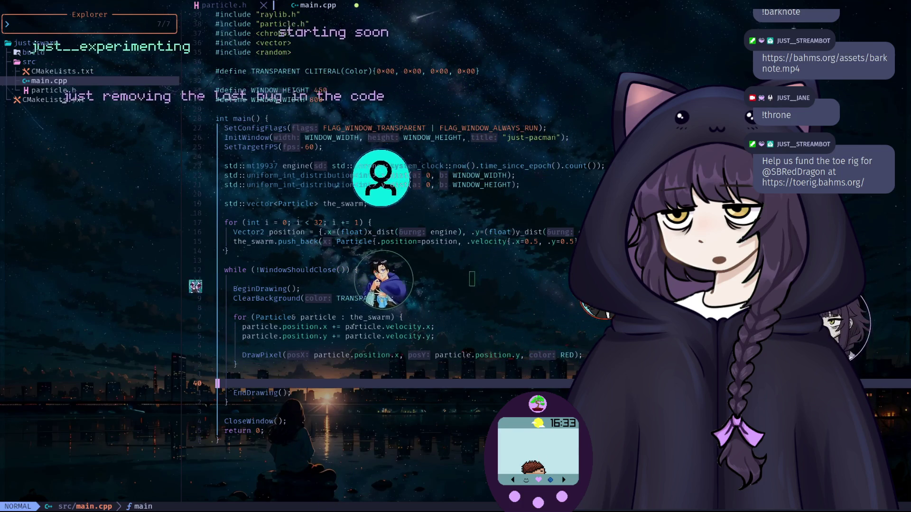
left_click(235, 365)
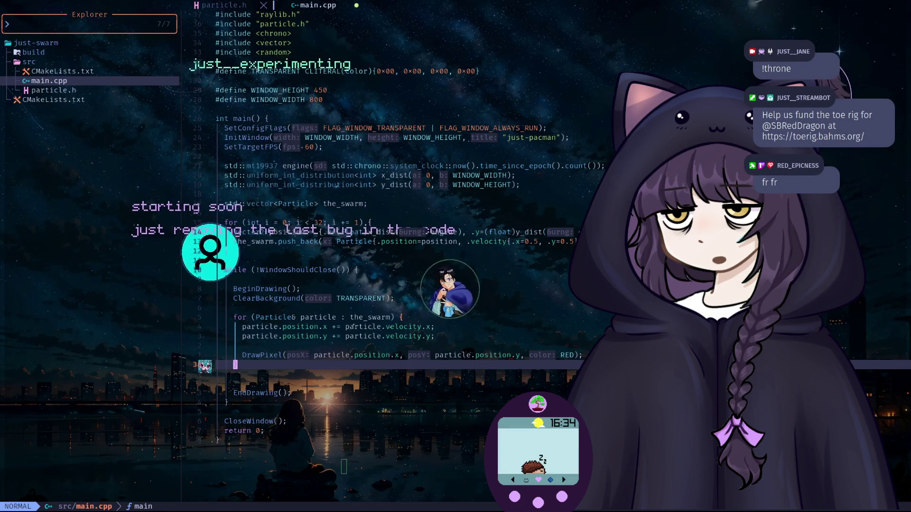
left_click(288, 393)
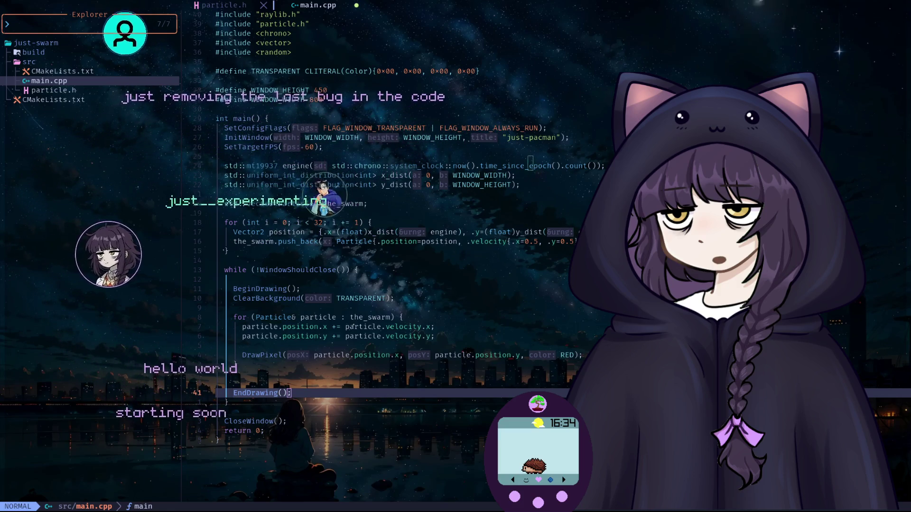
Select the lines from SetTargetFPS(60) down to the end of the for loop.
key("2")
key("6")
key("k")
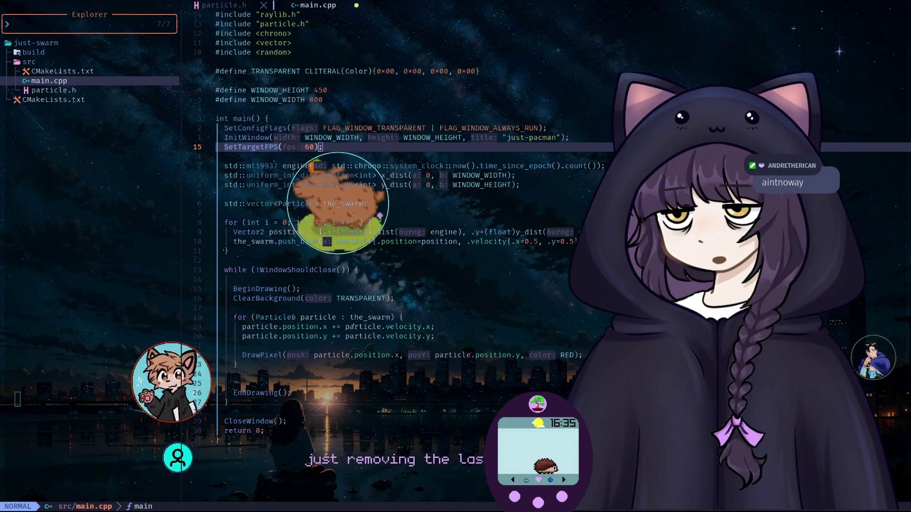
key("v")
key("1")
key("1")
key("j")
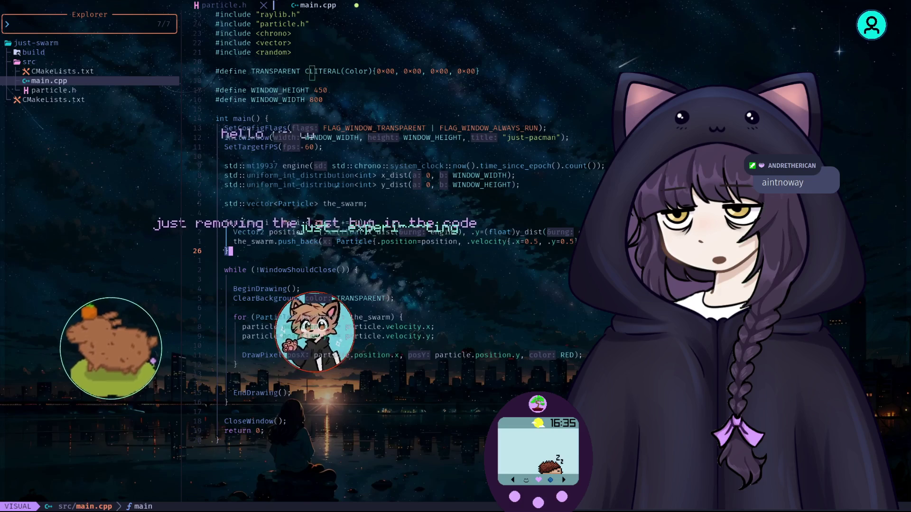
Highlight the DrawPixel line and the two lines below it, then cancel the selection.
left_click(258, 355)
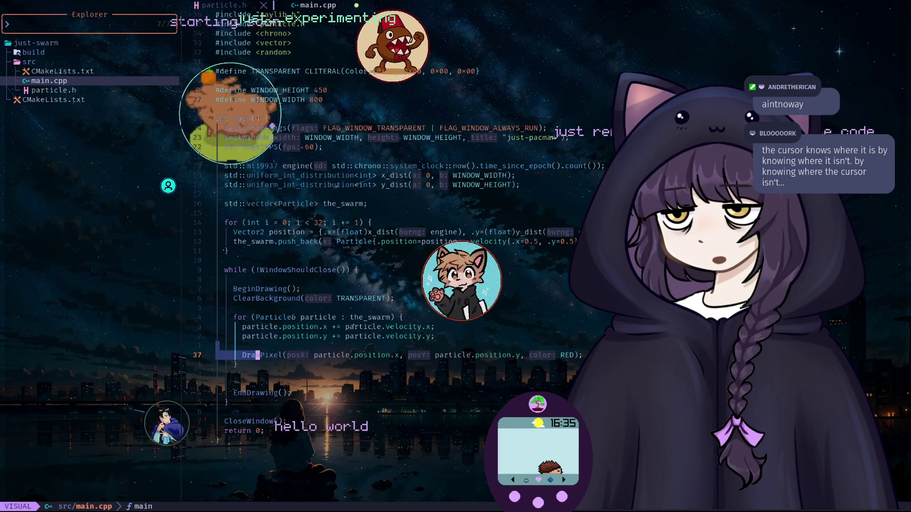
key("j")
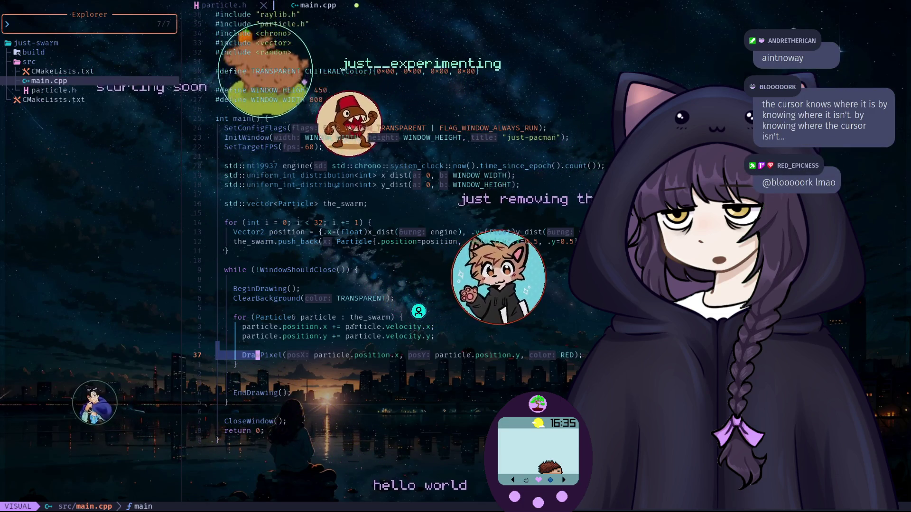
key("j")
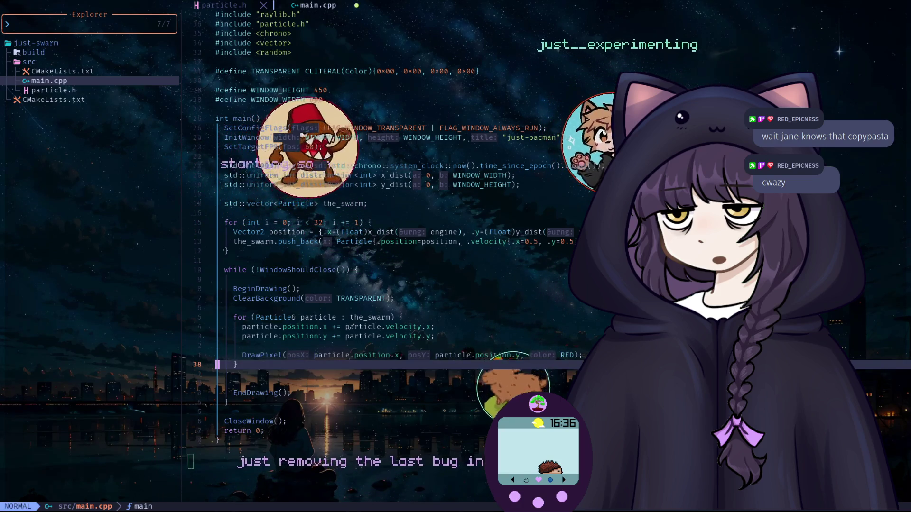
key("Escape")
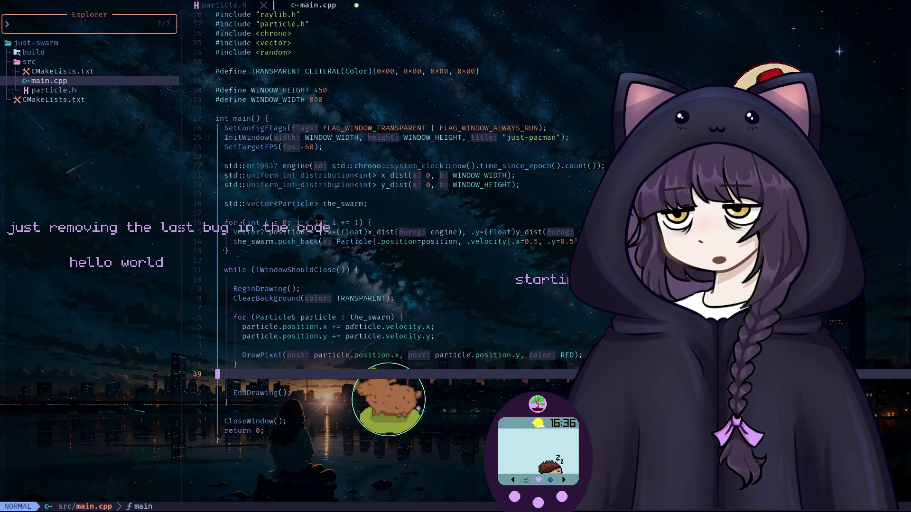
Move to the EndDrawing line and quit with :q, triggering the save-changes prompt.
key("j")
key("j")
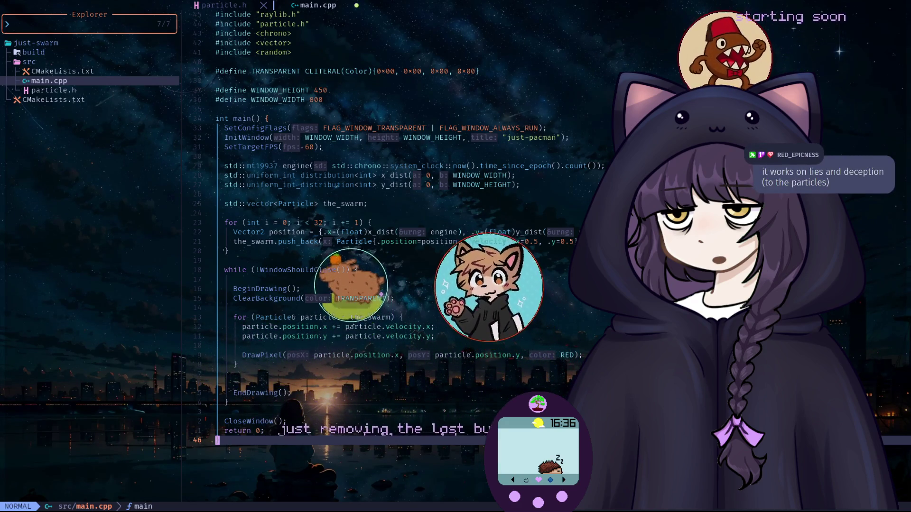
type(":q")
key("Return")
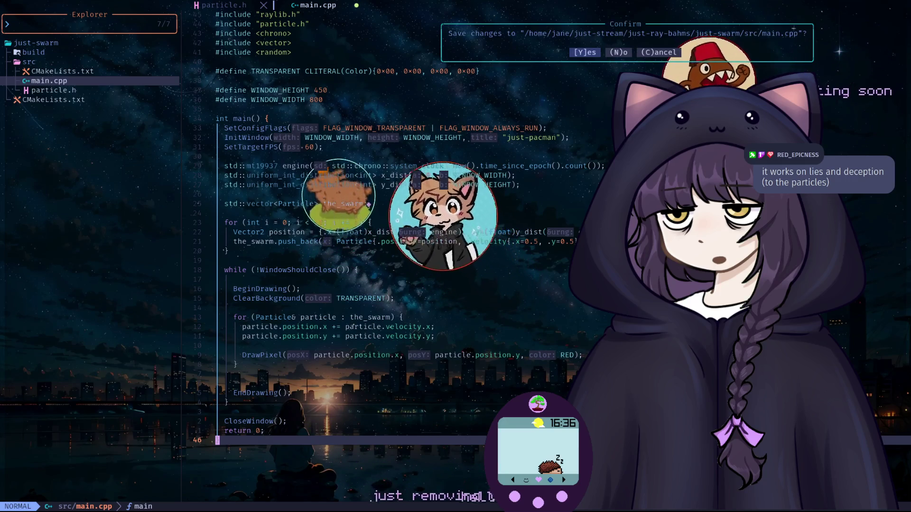
Save main.cpp, rebuild just-swarm with cmake, and clear the terminal.
type("y")
type("cmake --")
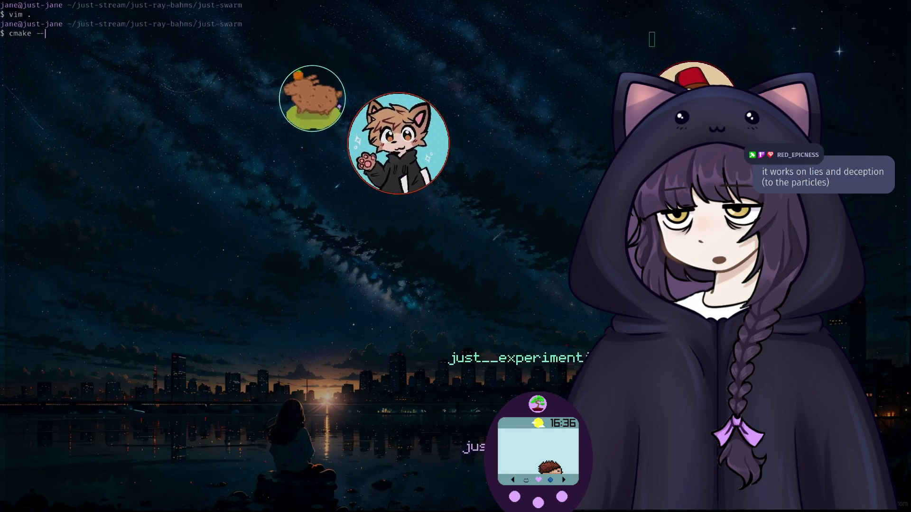
type("d")
key("Return")
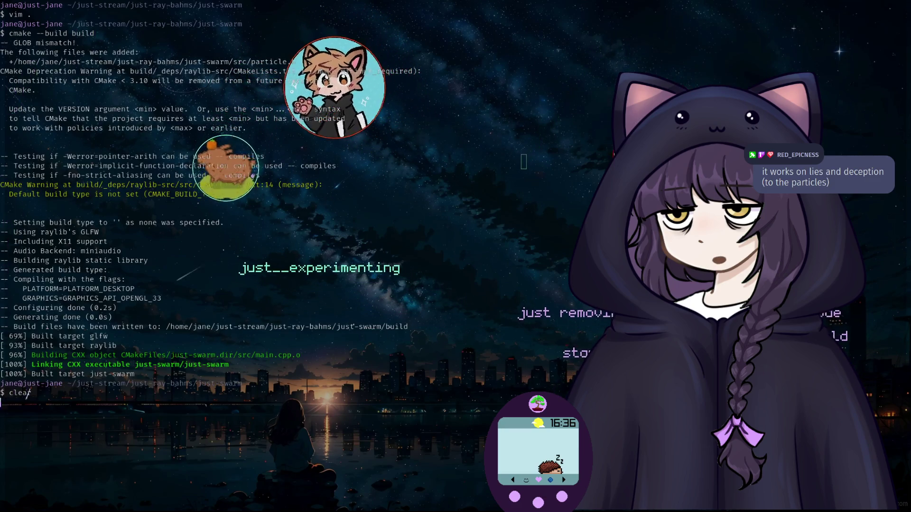
key("Return")
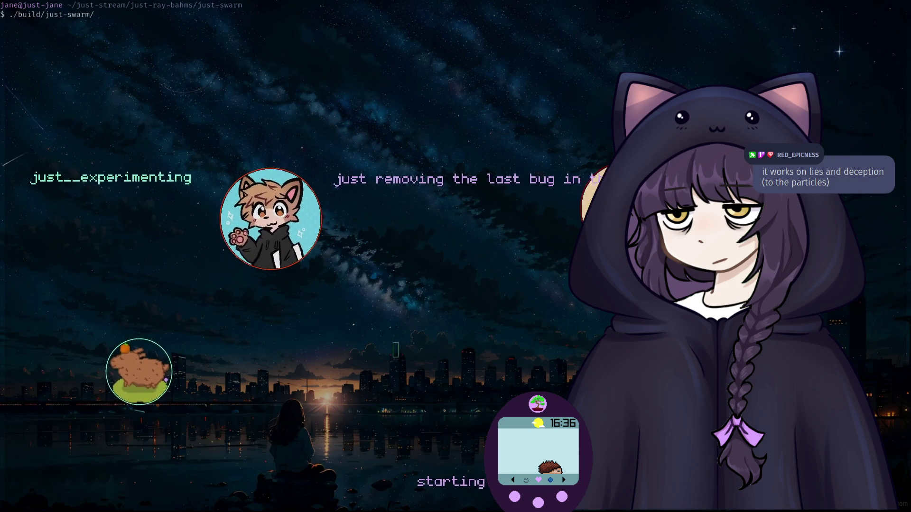
Run just-swarm, close it, then reopen the project folder with nvim.
type("just-swarm")
key("Return")
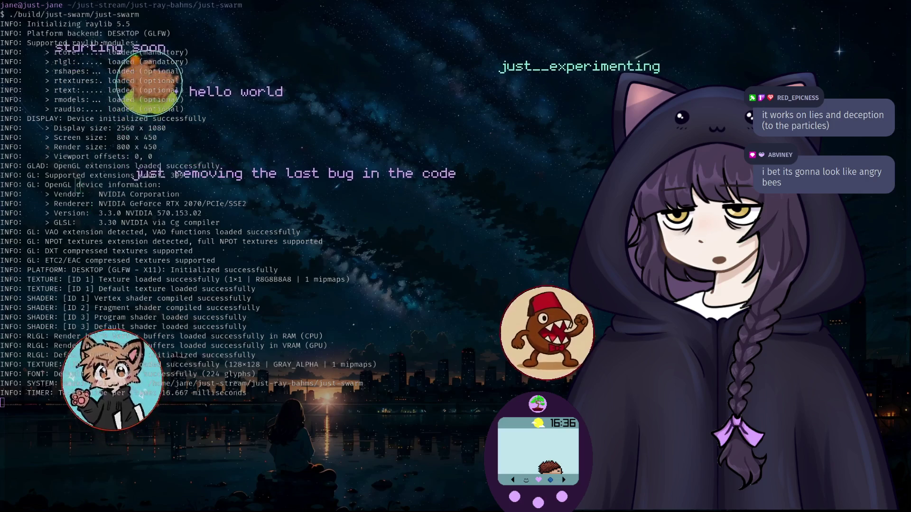
key("Escape")
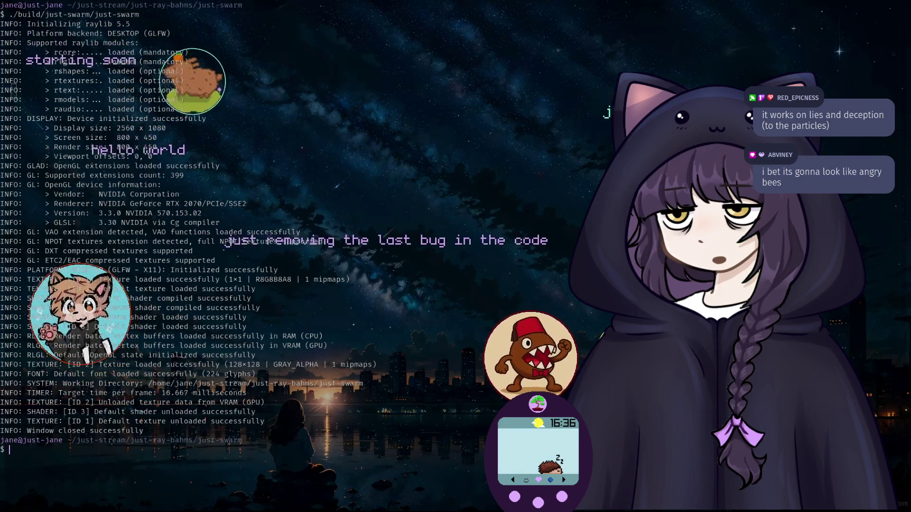
type("cle")
key("ctrl+l")
type("nvim .")
key("Return")
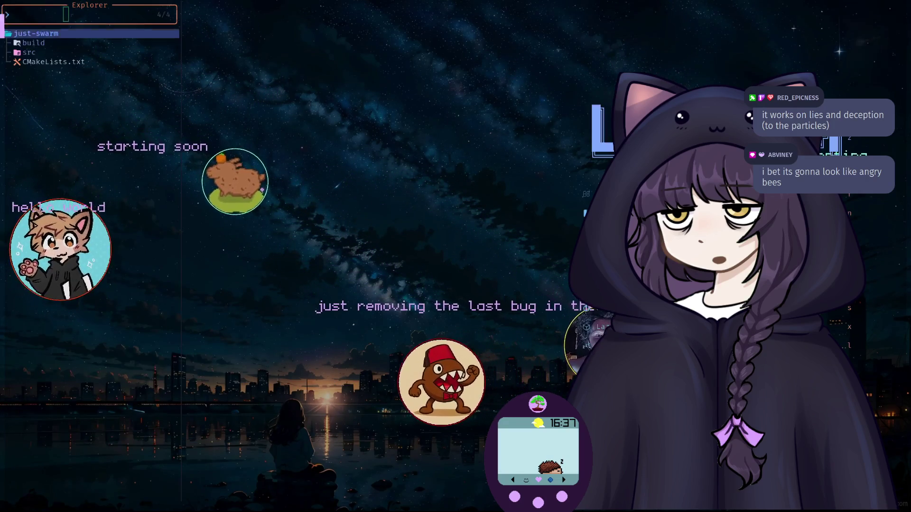
Open src/main.cpp from the Neovim file explorer.
key("j")
key("j")
key("Return")
key("j")
key("j")
key("Return")
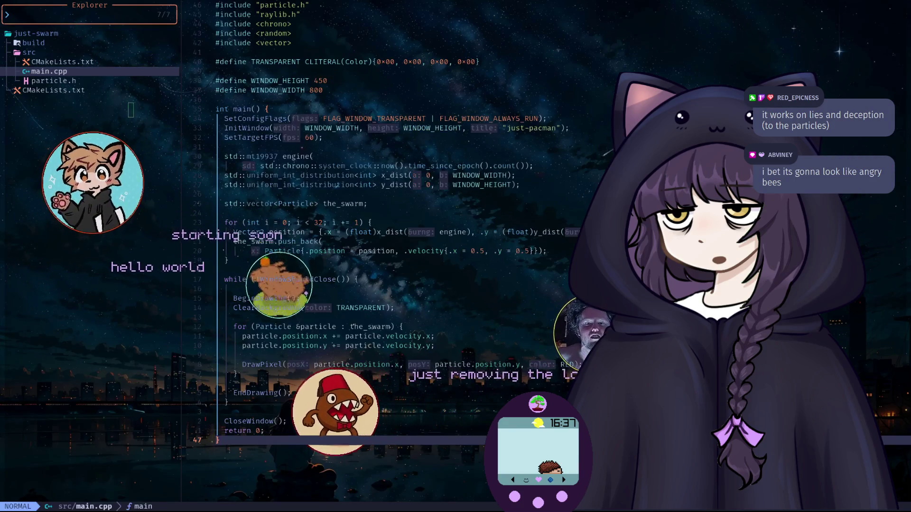
Replace 'pacman' in the InitWindow title to match just-swarm, then save and quit with :wq.
key("g")
key("g")
key("j")
key("j")
key("j")
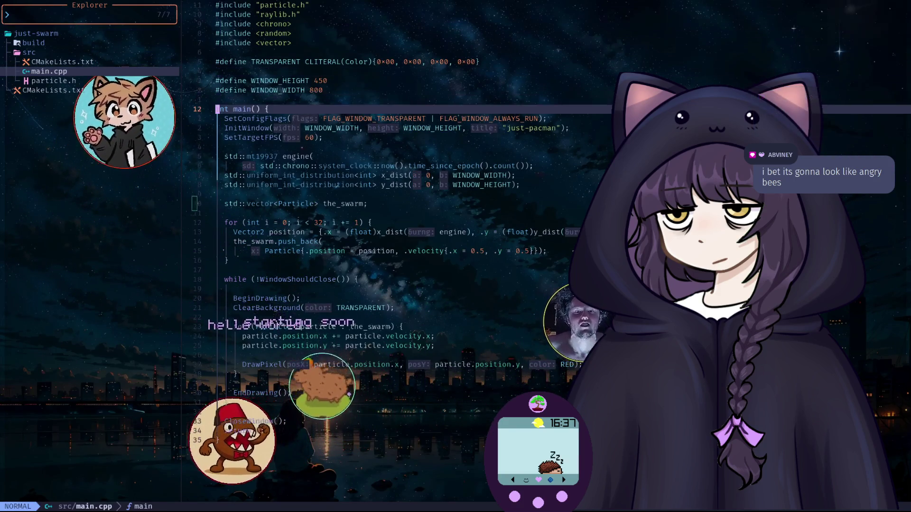
key("j")
key("j")
key("f")
key("p")
key("c")
key("w")
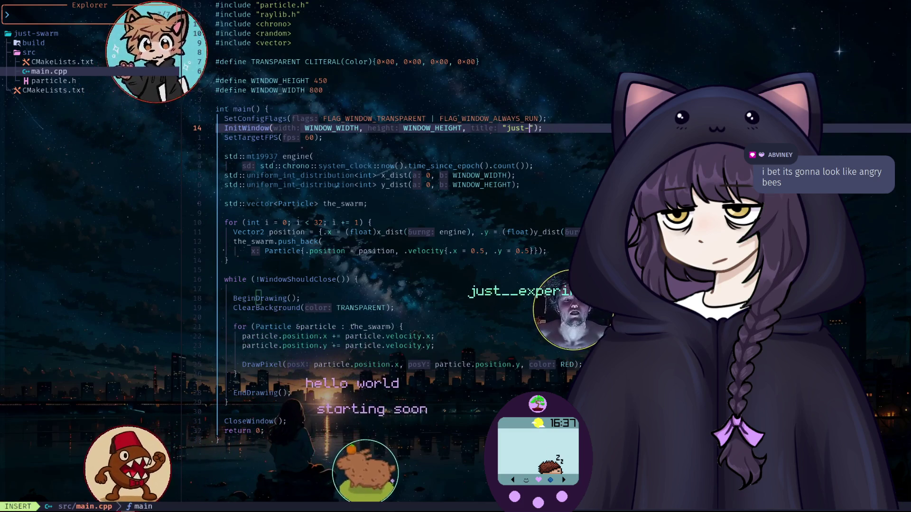
key("Escape")
type(":wq")
key("Return")
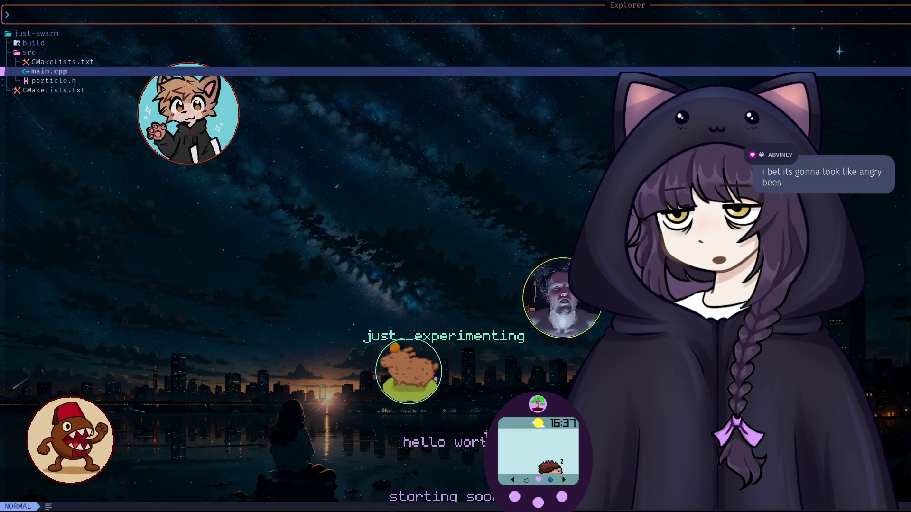
Rebuild with cmake --build build and launch ./build/just-swarm/just-swarm.
type("cmake --build bui")
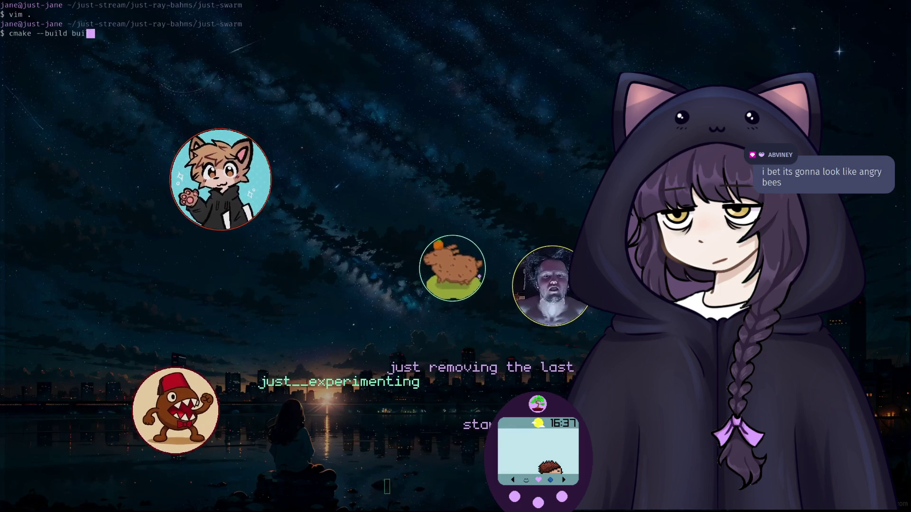
type("ld")
key("Return")
type("vim .")
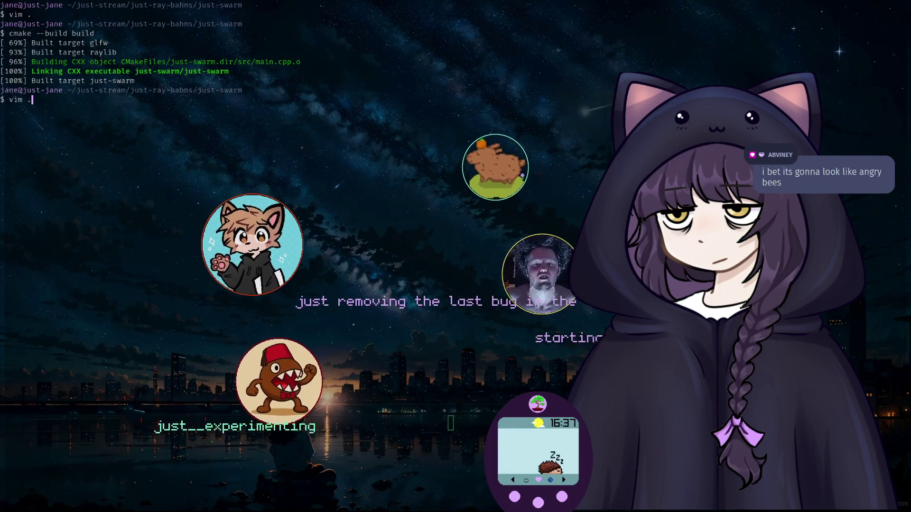
key("BackSpace")
key("BackSpace")
key("BackSpace")
type("./build/just-swarm/just-swarm")
key("Return")
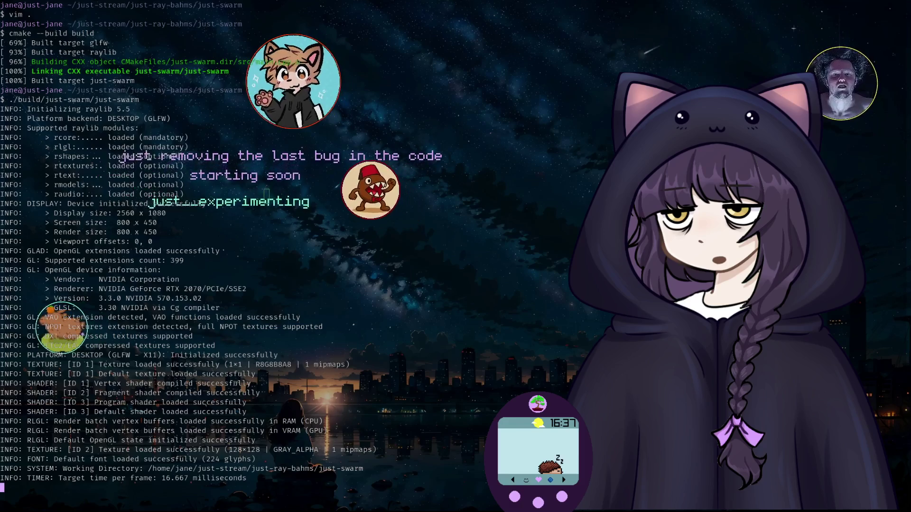
Stop the program, run it once more, close it, and reopen the project with nvim.
key("ctrl+c")
key("Up")
key("Return")
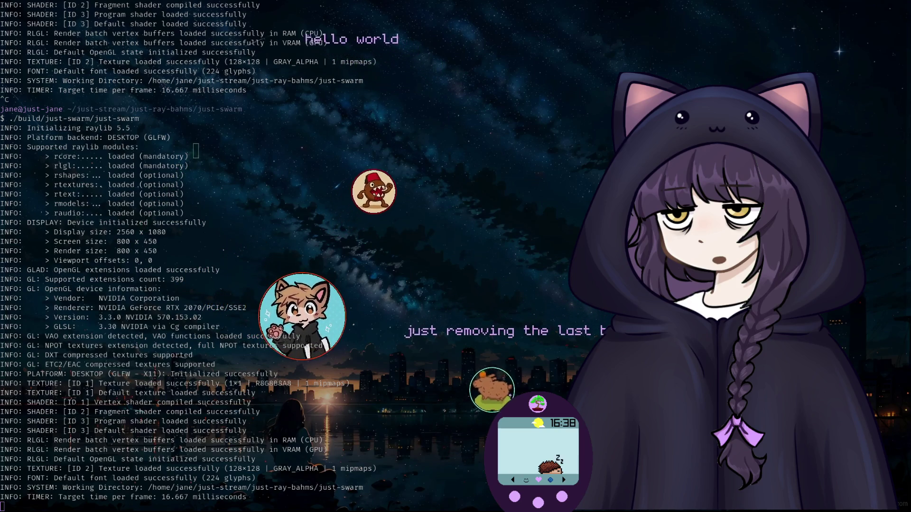
key("Escape")
type("nvim .")
key("Return")
Open particle.h and main.cpp, then move to the push_back line filling the swarm.
key("j")
key("j")
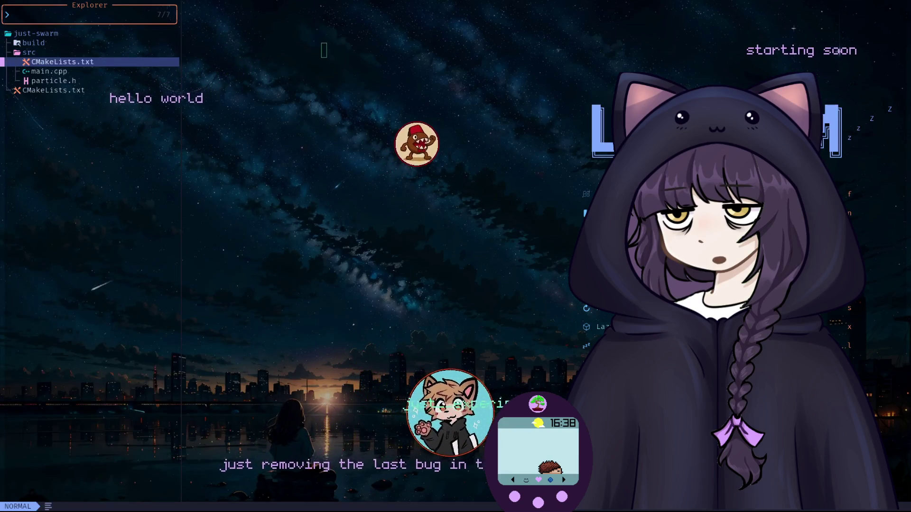
key("j")
key("j")
key("Return")
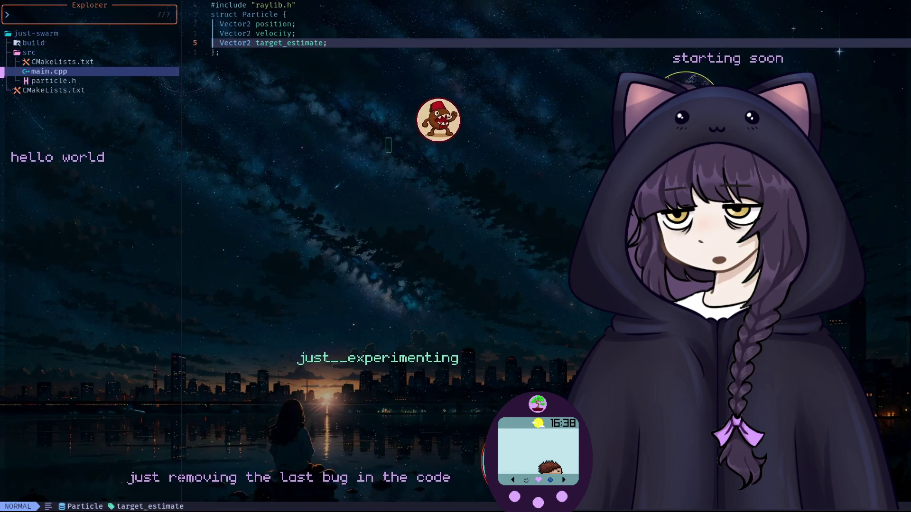
key("Return")
left_click(451, 242)
key("j")
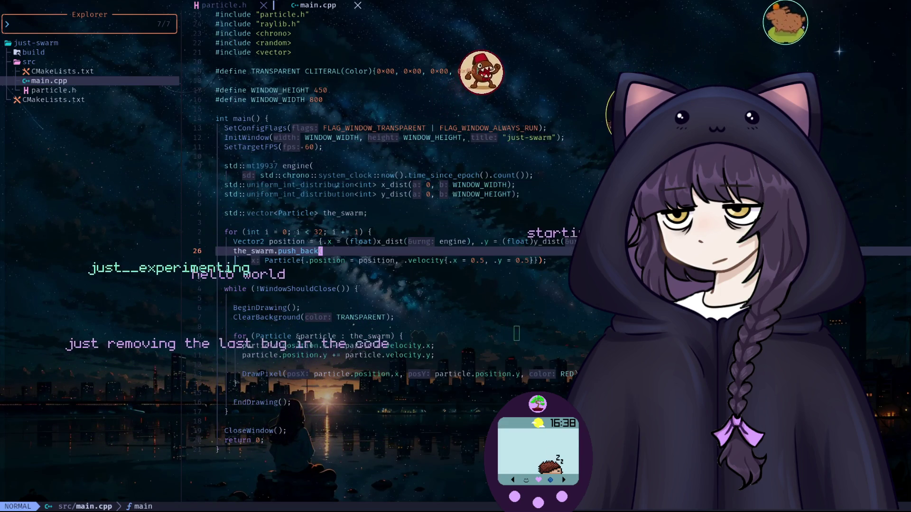